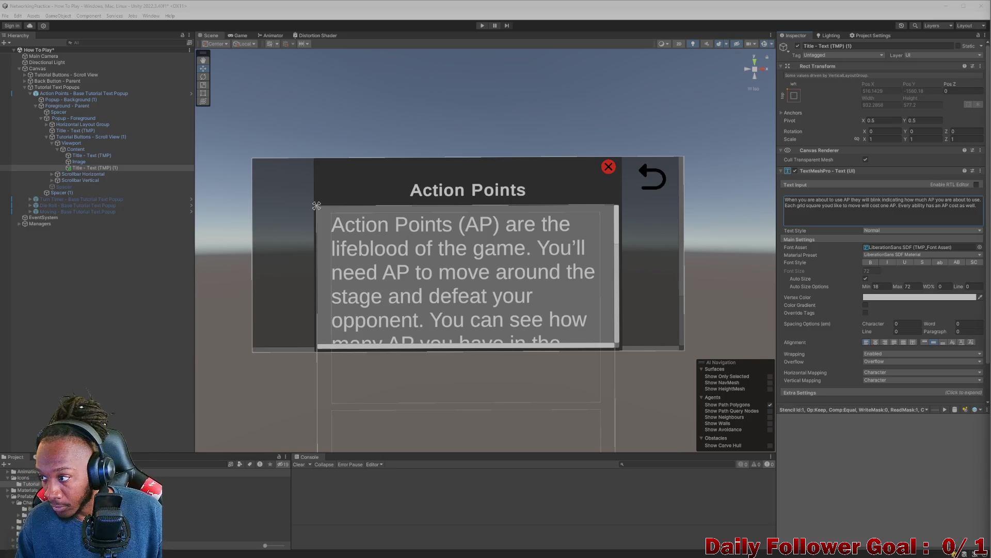
Step: Paste the reworded AP explanation over the second paragraph and delete the word 'only'
click(981, 210)
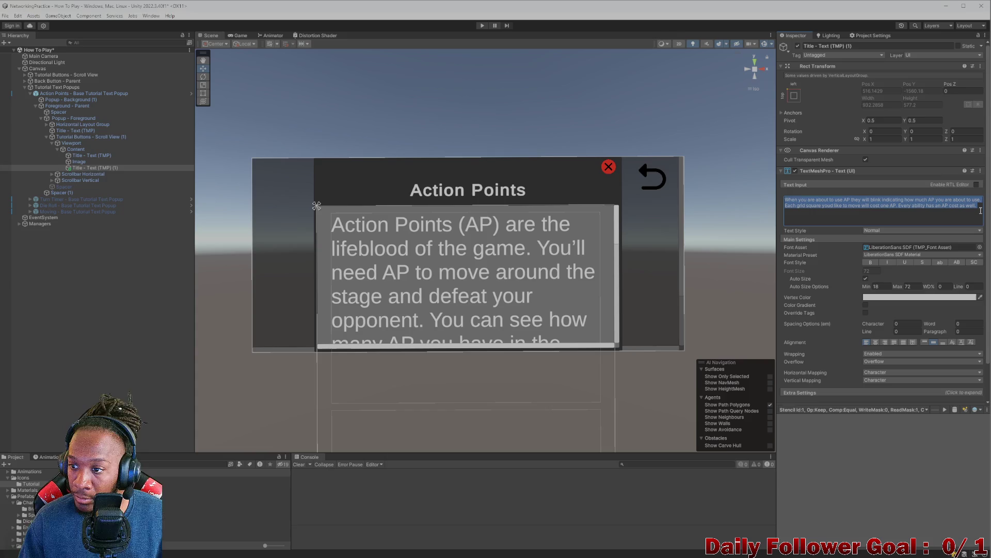
key(ctrl+v)
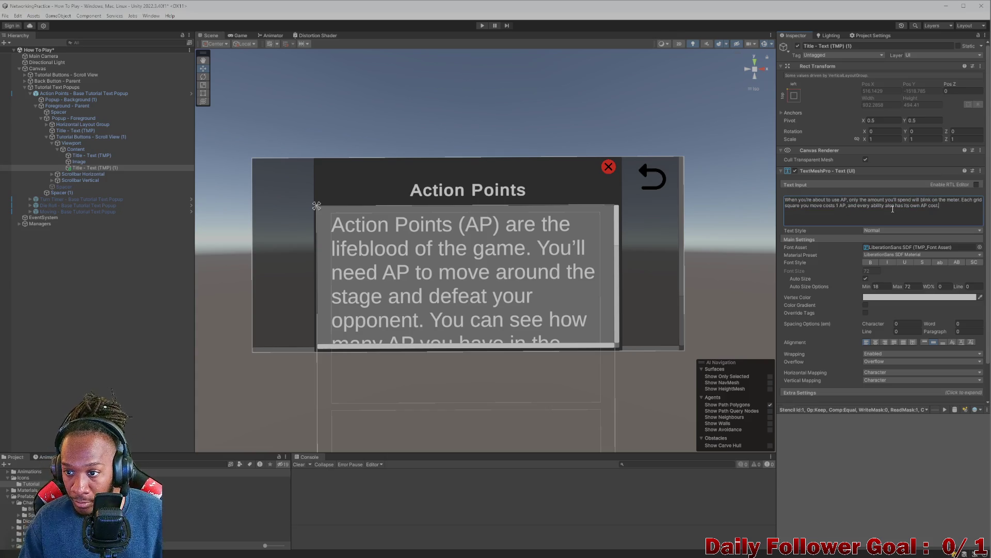
double_click(855, 201)
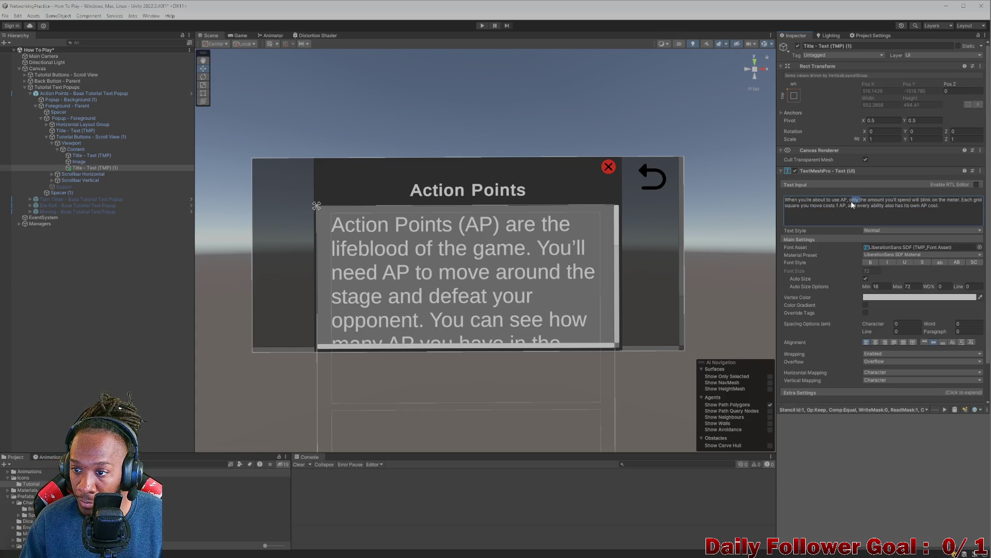
shift+click(852, 205)
key(BackSpace)
key(ctrl+z)
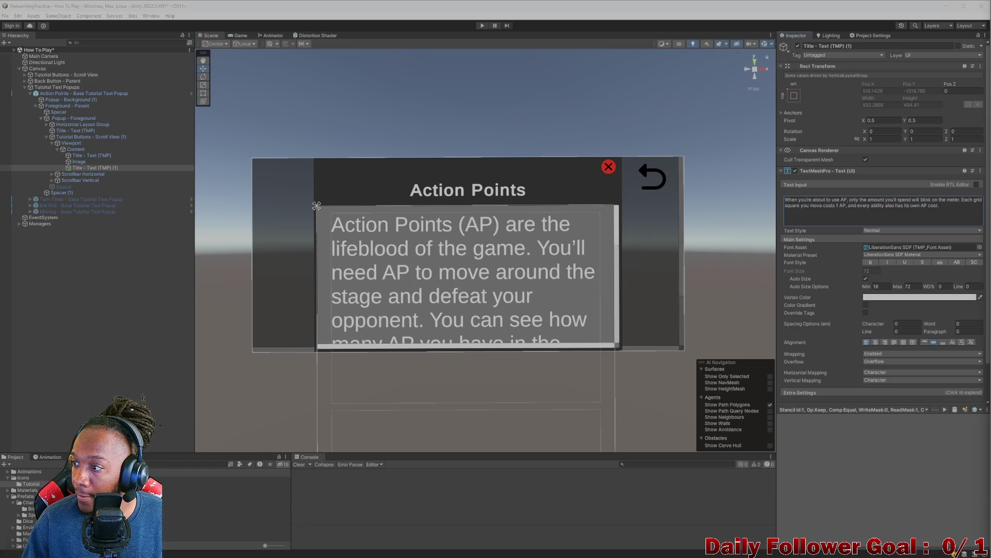
double_click(851, 200)
key(BackSpace)
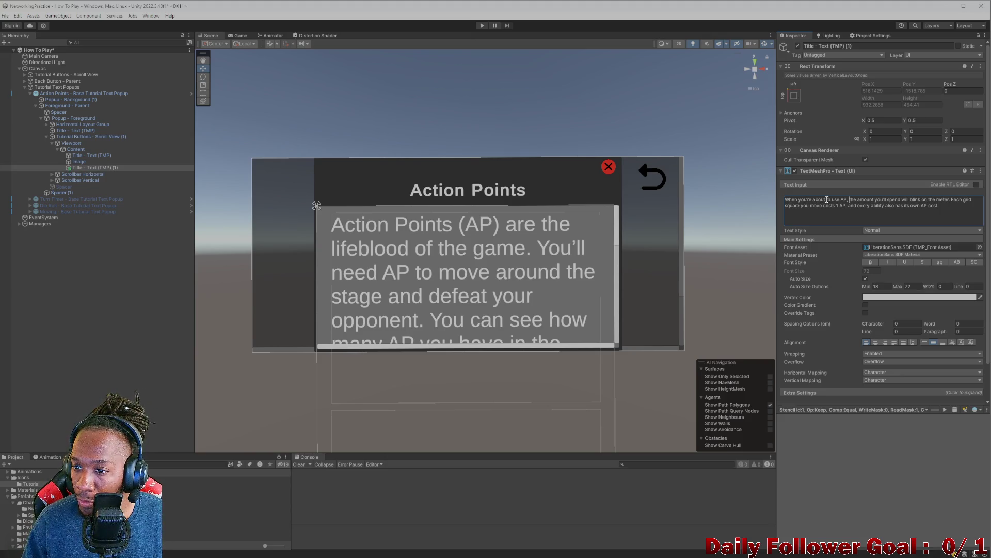
Step: Reword the opening to 'When using AP, the amount you're about to spend…'
drag(832, 201, 801, 201)
key(BackSpace)
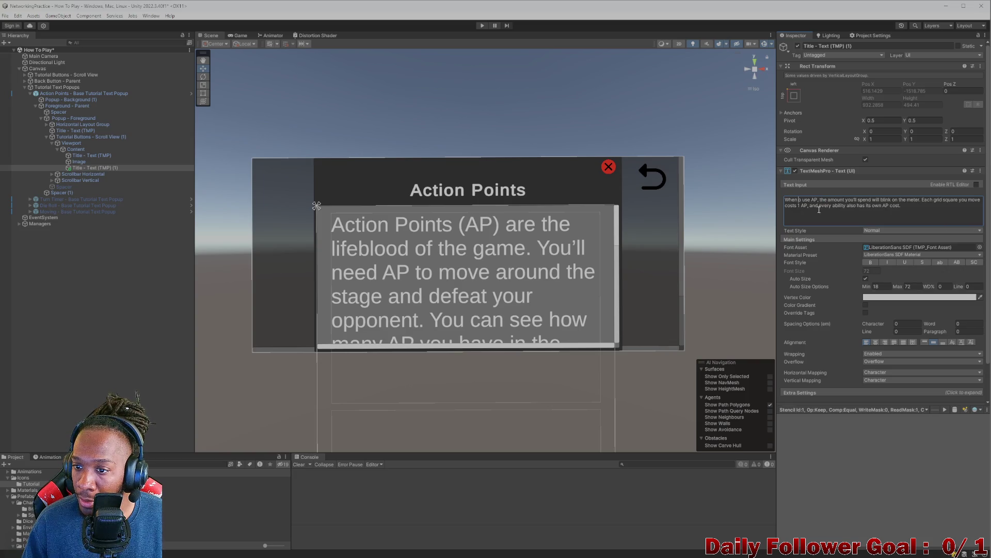
key(BackSpace)
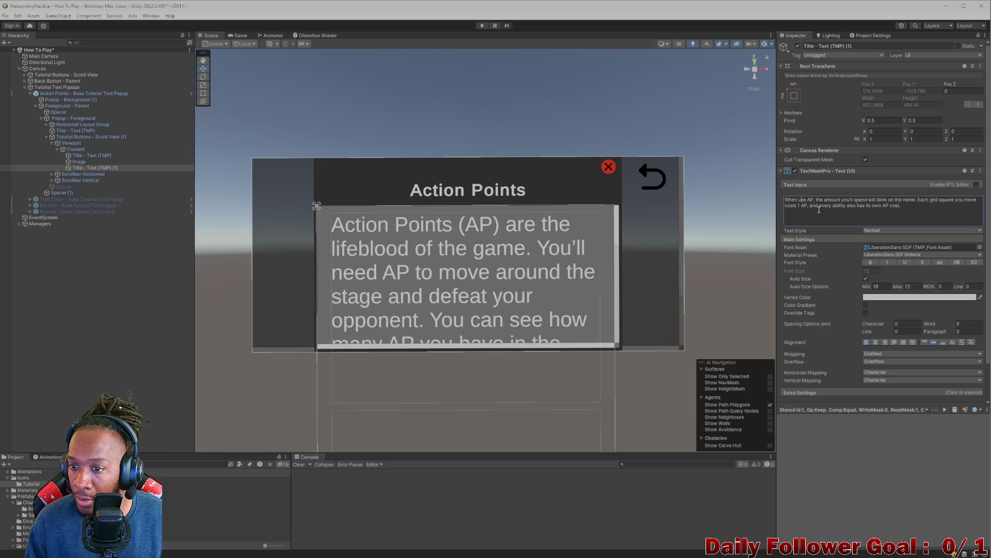
key(BackSpace)
text(ing)
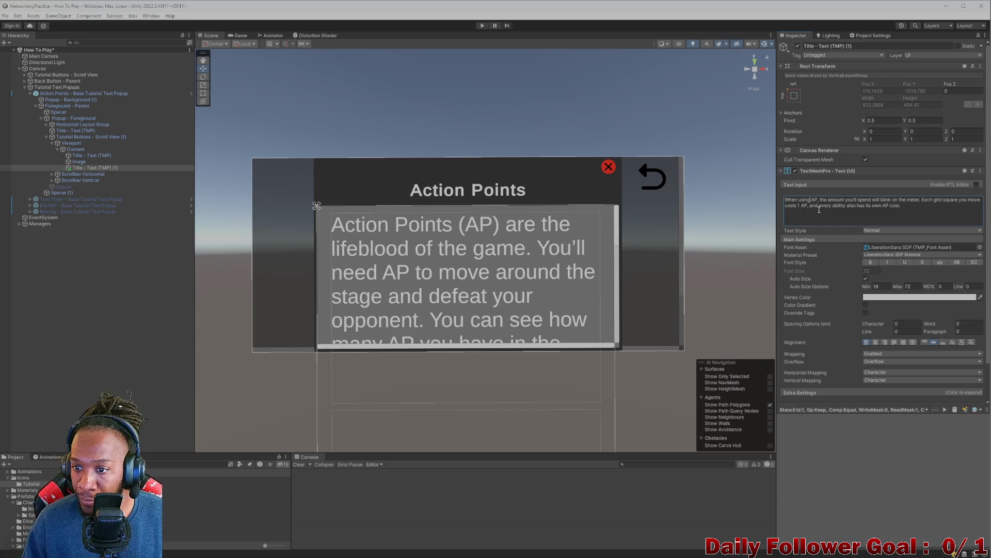
click(860, 202)
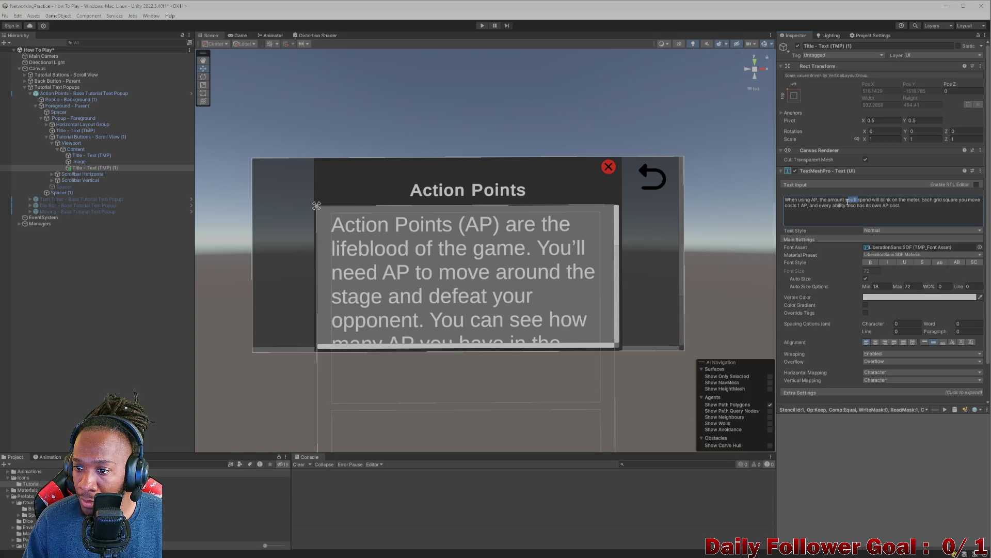
key(BackSpace)
key(BackSpace)
key(BackSpace)
text(youre ab)
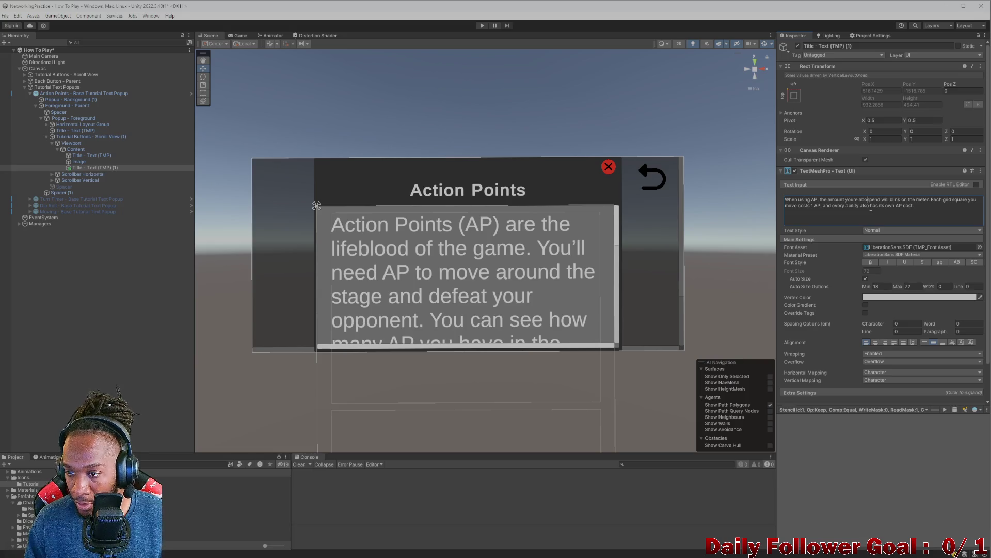
text(out to)
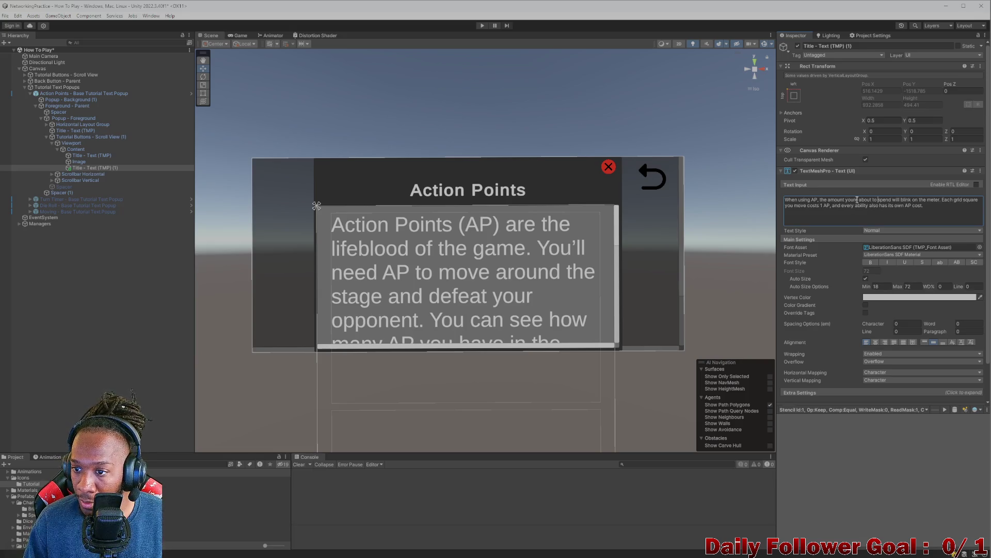
click(855, 200)
text(')
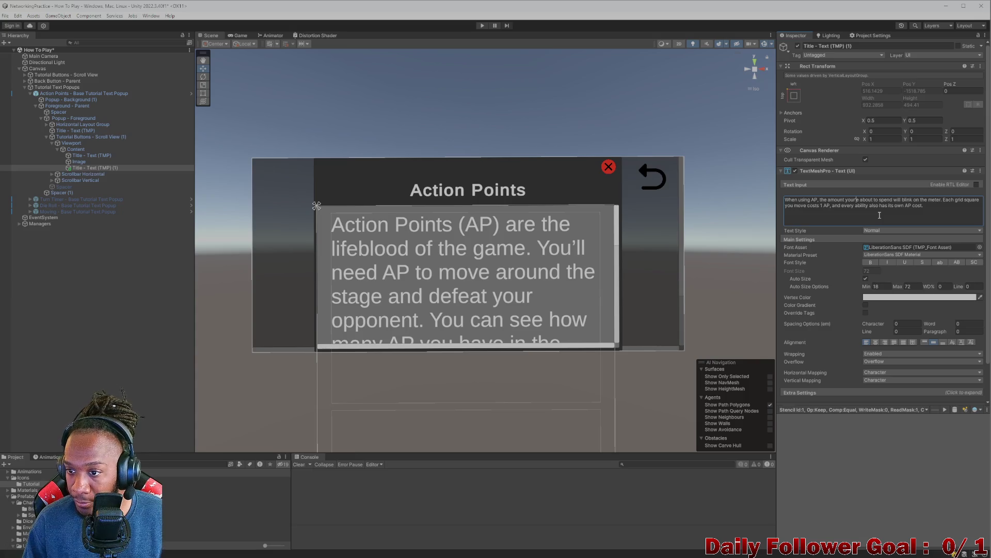
key(BackSpace)
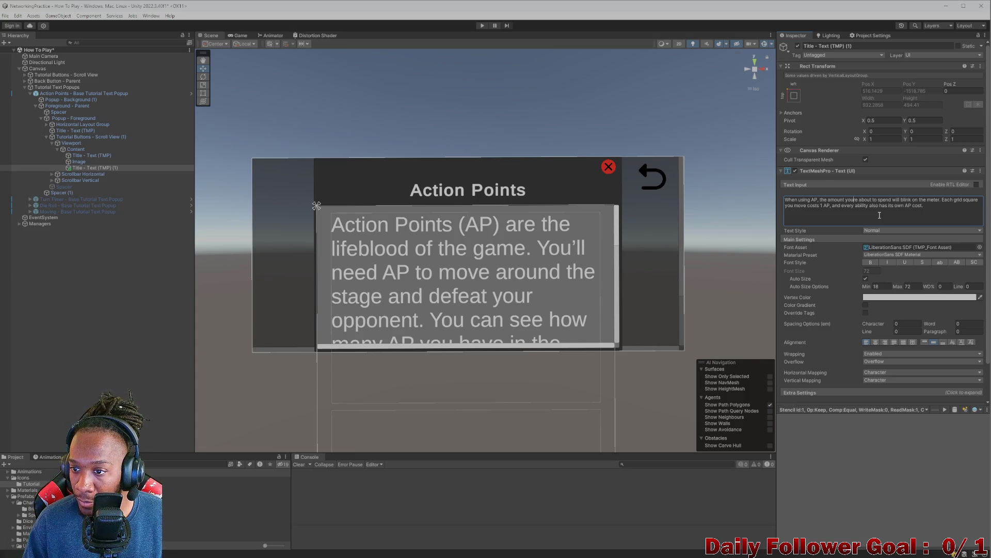
text(')
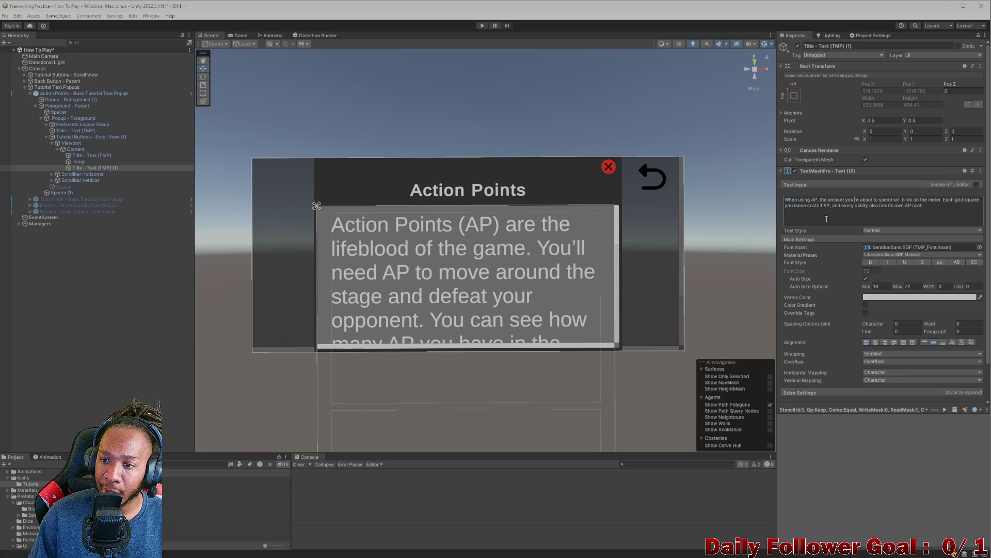
Step: Drop the unfinished extra sentence so the paragraph ends with a period after the ability-cost clause
drag(834, 206, 951, 208)
click(941, 207)
text(Fo)
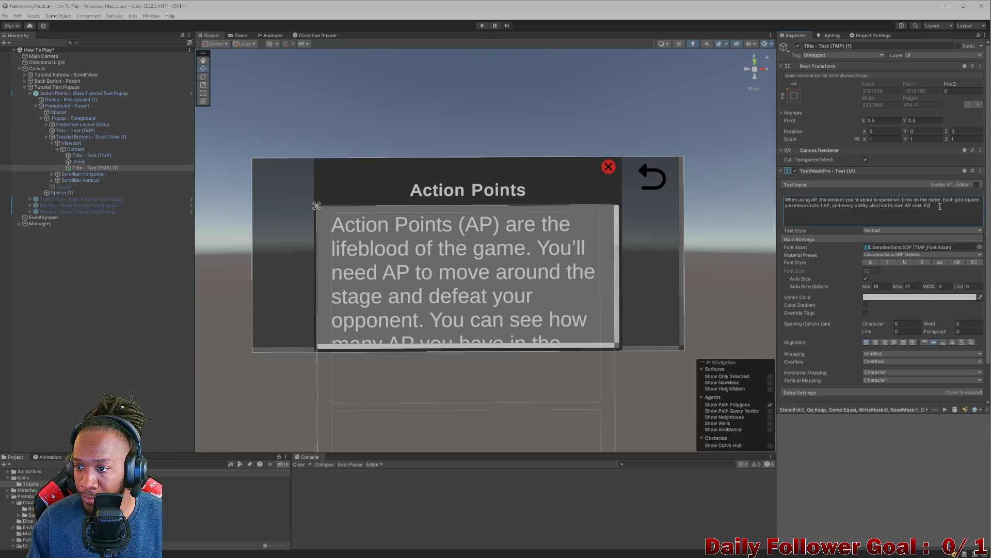
key(BackSpace)
key(BackSpace)
text(DOn)
key(BackSpace)
key(BackSpace)
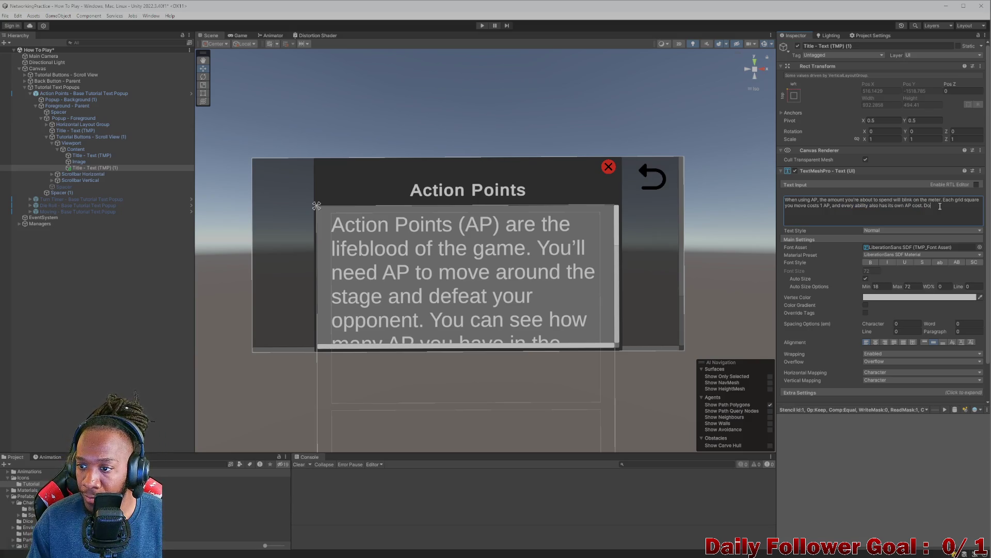
text(ont forget to ho)
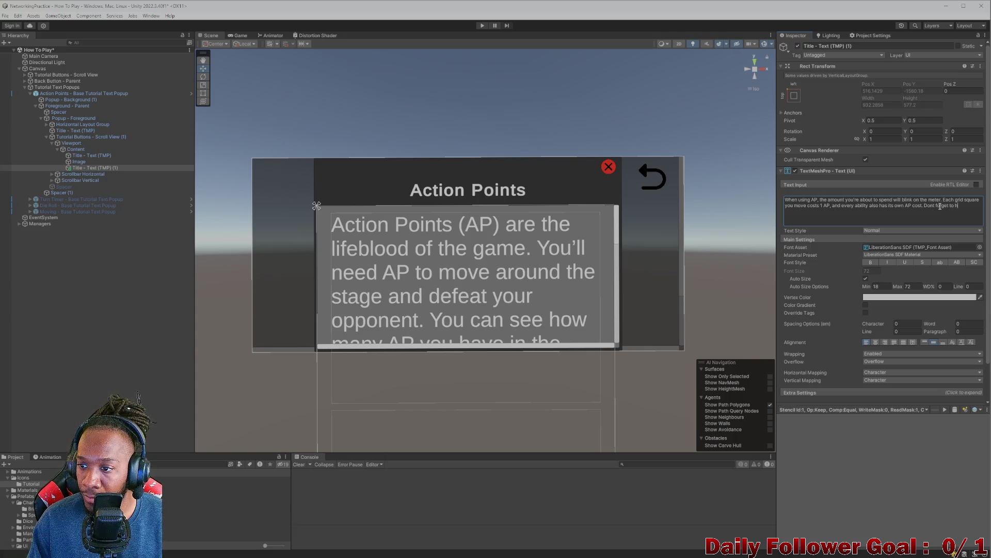
key(BackSpace)
key(BackSpace)
key(BackSpace)
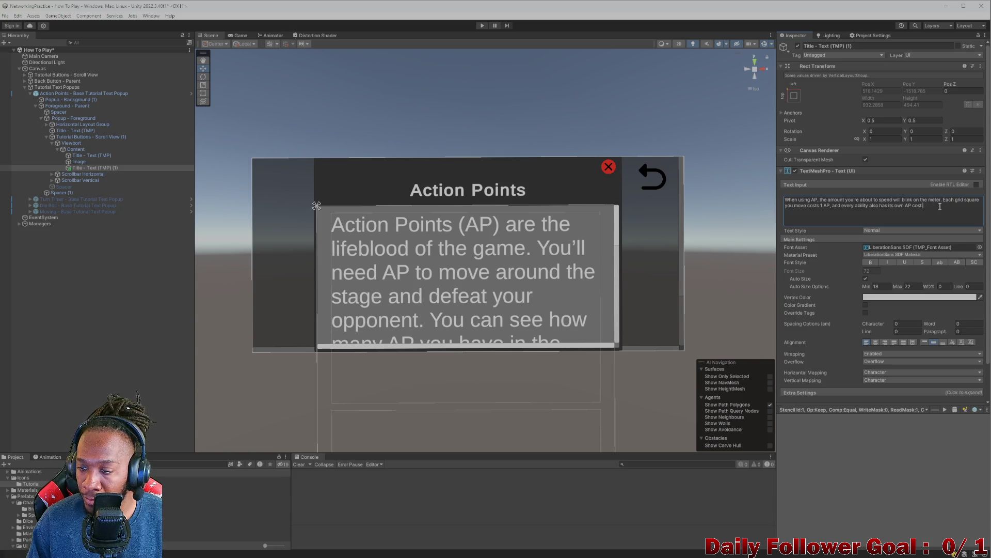
text(.)
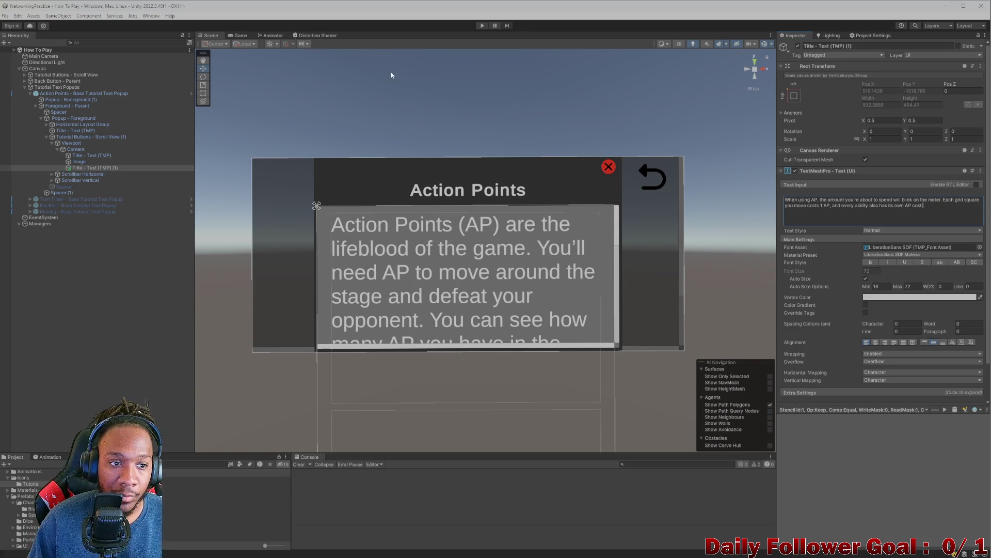
Step: Collapse and deactivate the Action Points popup in the Hierarchy, then enter Play mode
click(30, 94)
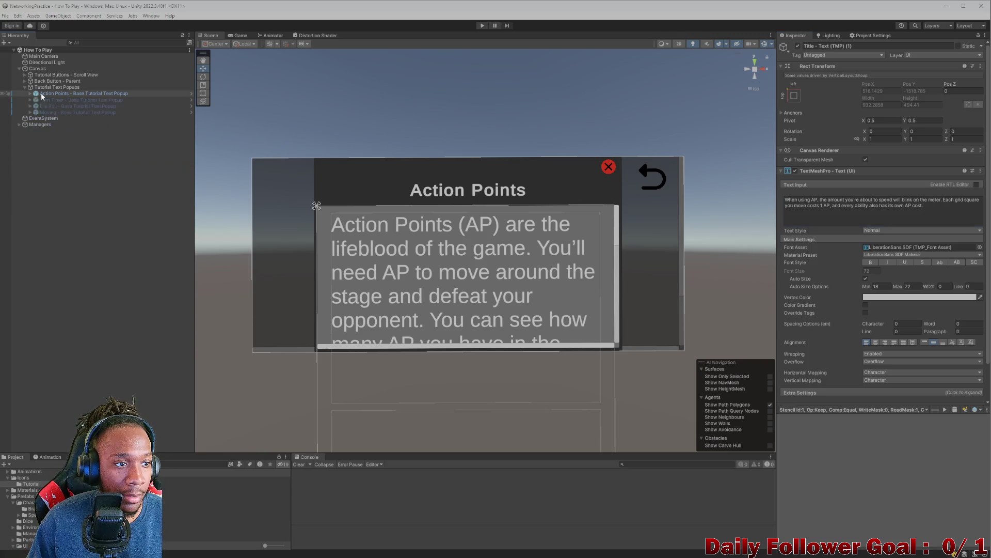
click(42, 95)
click(798, 46)
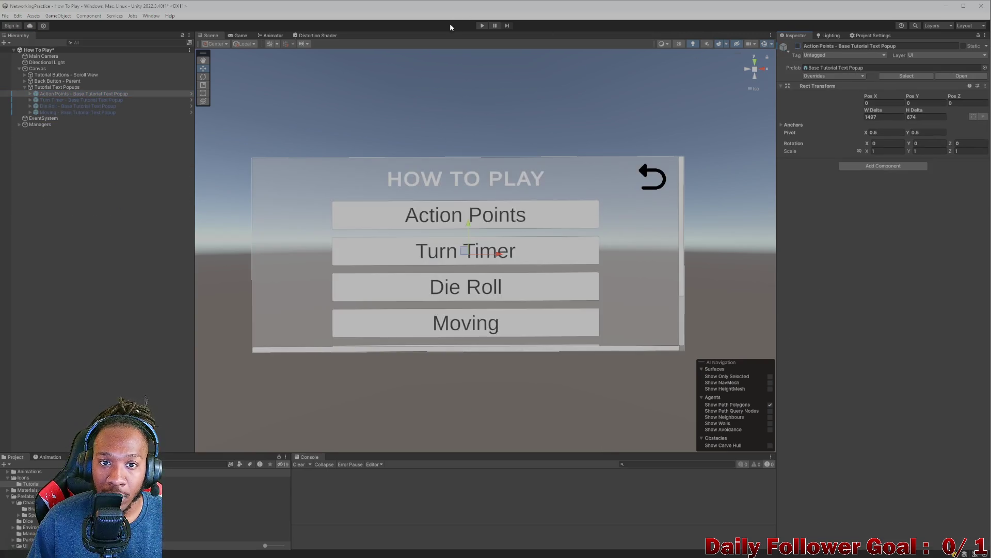
click(482, 26)
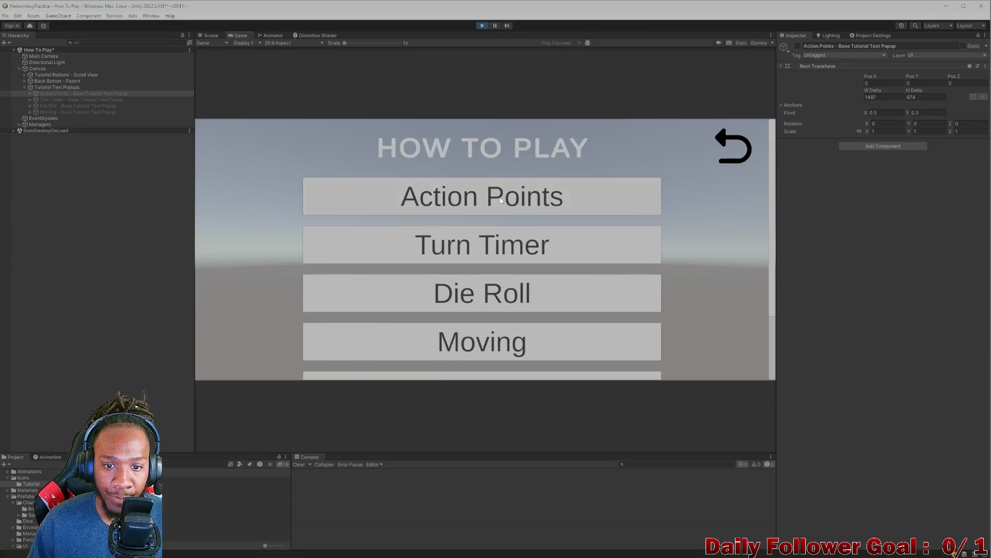
Step: Open the Action Points popup in the Game view and scroll its text down to 'own AP cost.'
click(476, 212)
scroll(500, 215, down, 5)
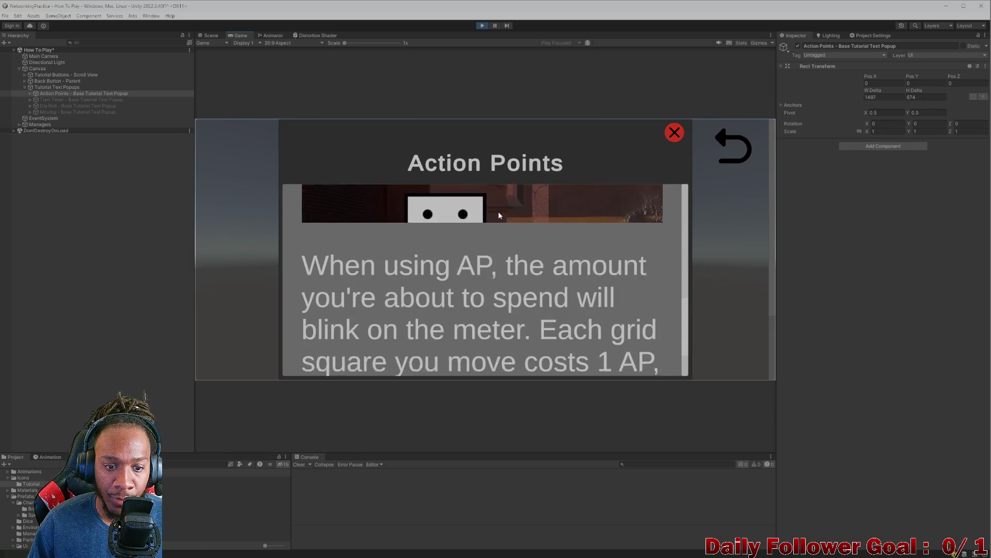
scroll(500, 216, down, 3)
scroll(500, 280, up, 10)
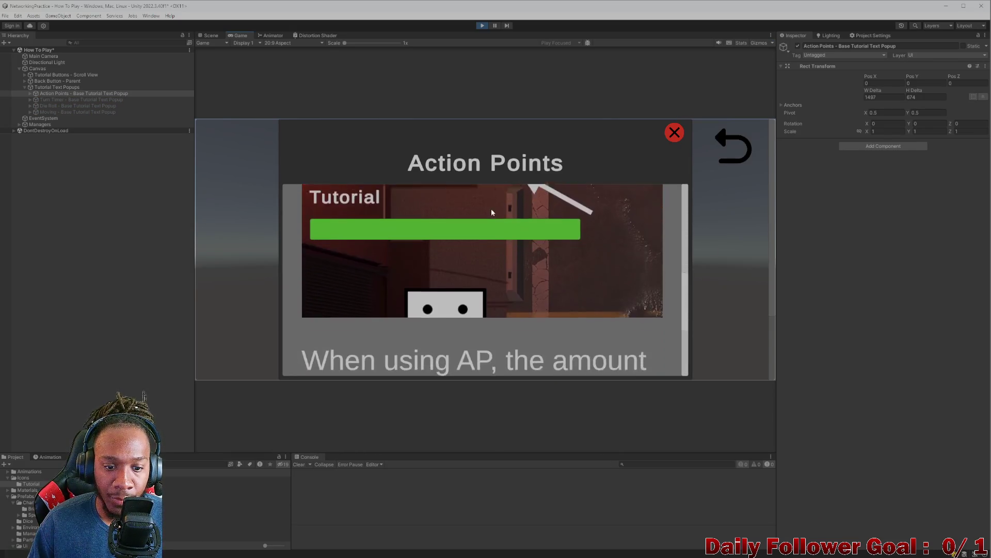
scroll(490, 196, down, 4)
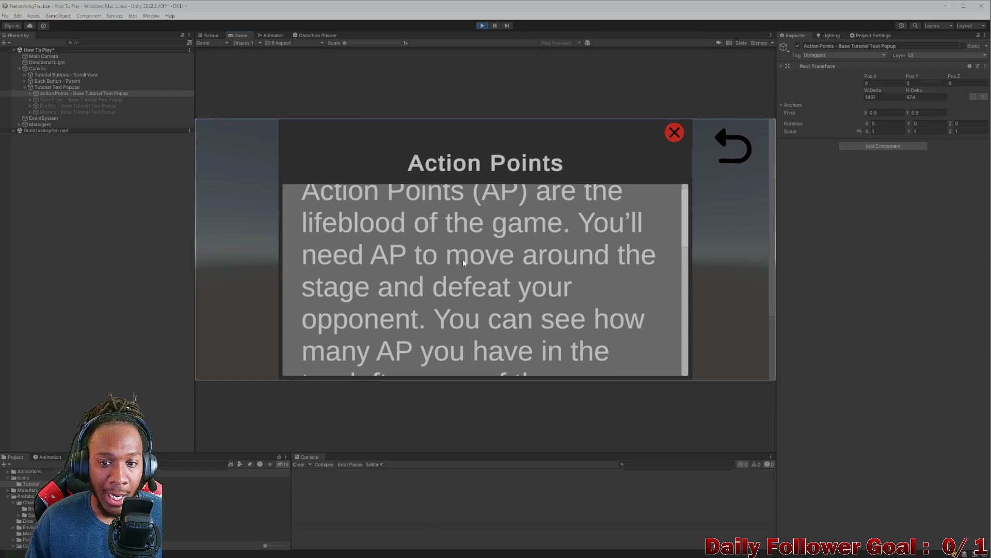
scroll(464, 256, down, 1)
drag(466, 251, 468, 197)
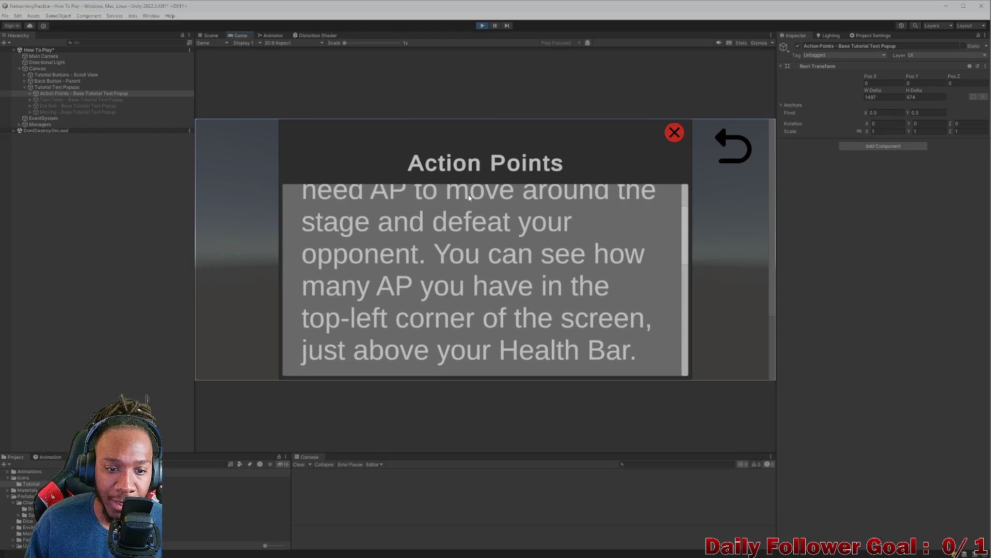
scroll(492, 266, down, 4)
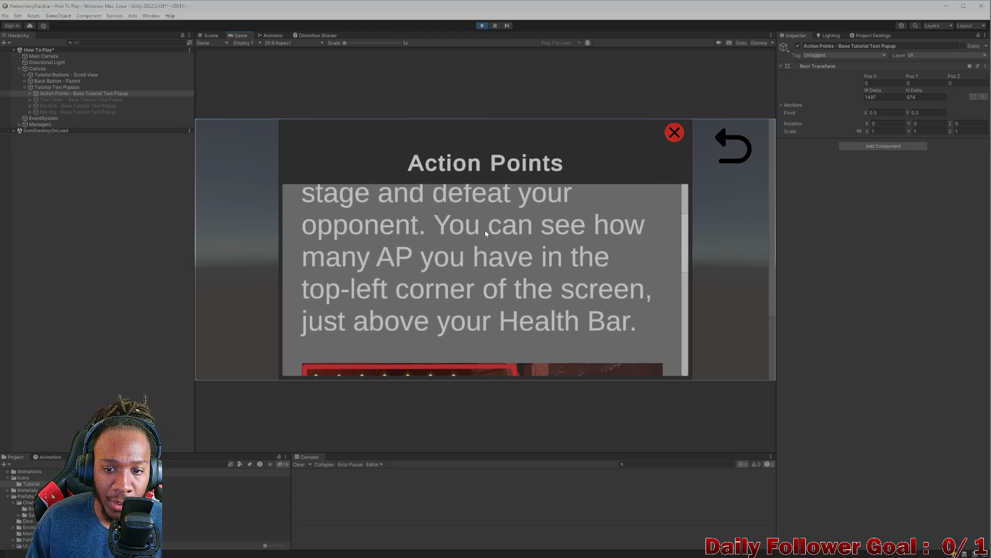
scroll(485, 284, down, 1)
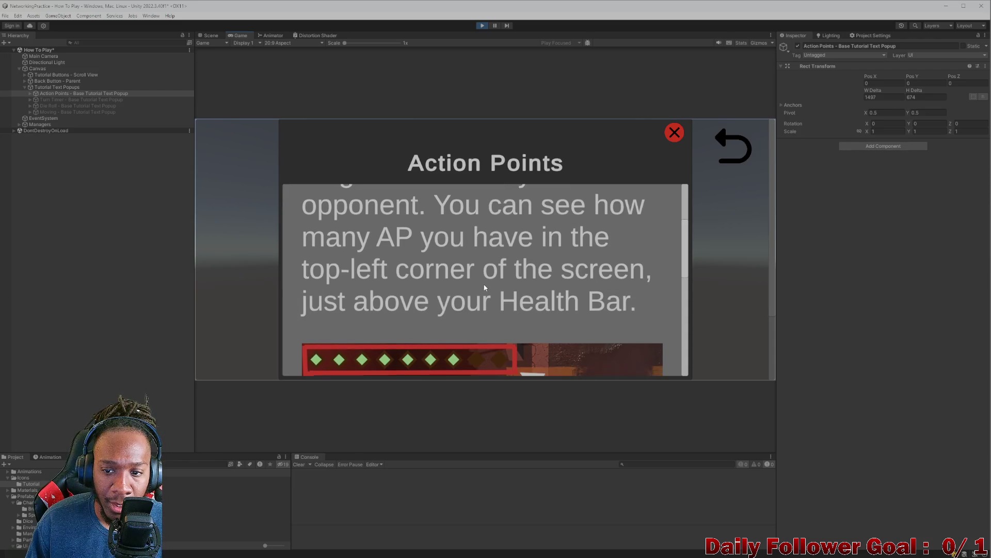
scroll(484, 285, down, 1)
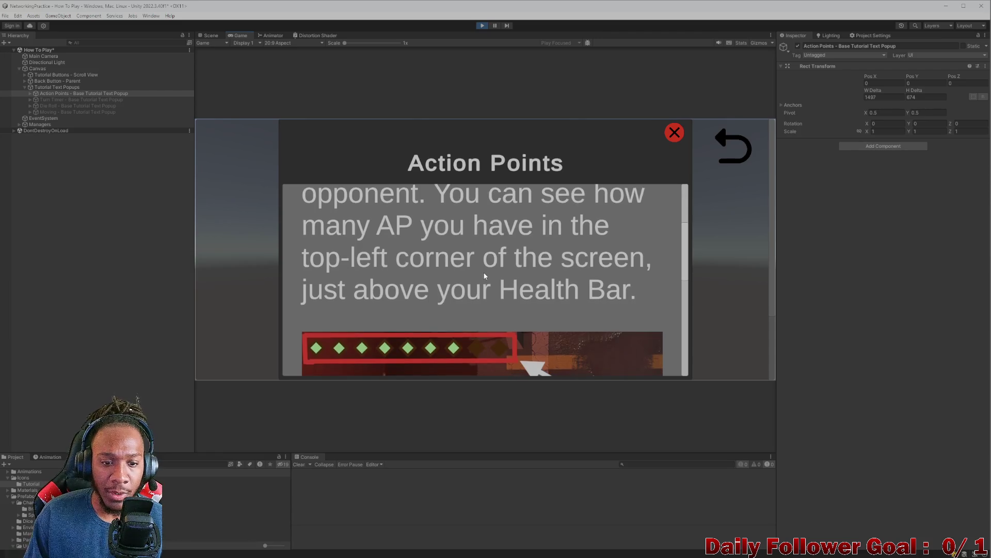
drag(484, 279, 484, 121)
scroll(487, 252, down, 8)
scroll(485, 248, down, 10)
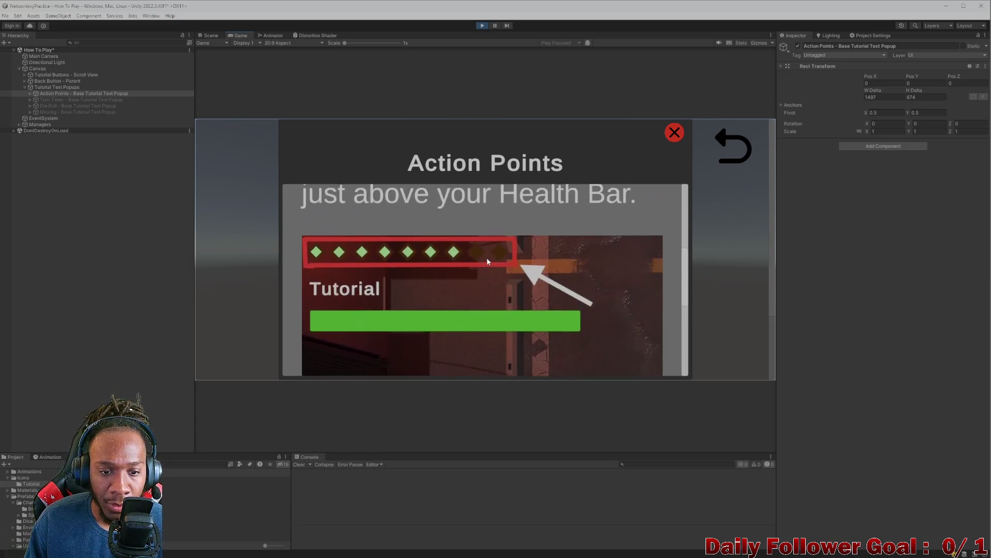
drag(485, 256, 469, 177)
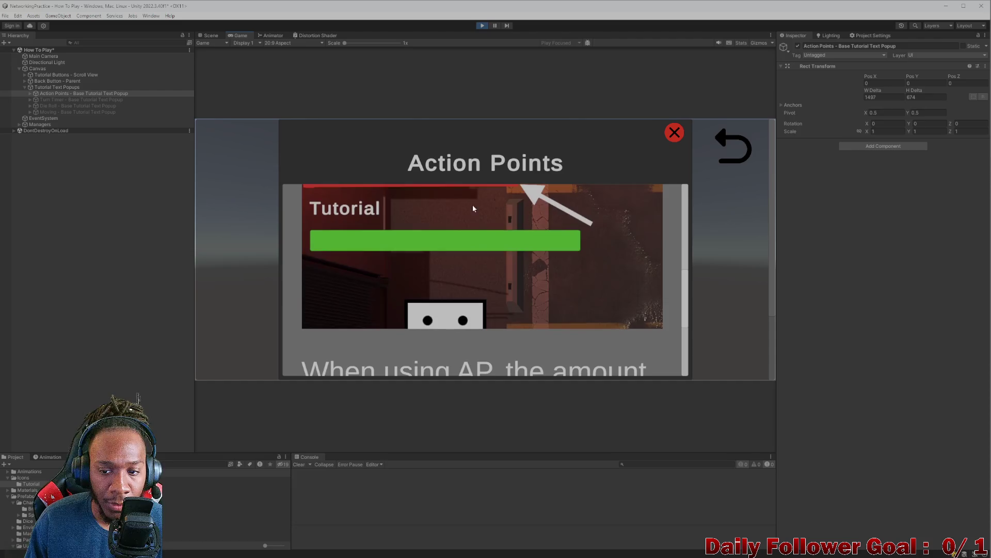
mouse_move(485, 277)
mouse_down()
mouse_move(491, 327)
mouse_move(485, 259)
mouse_up()
scroll(480, 248, down, 5)
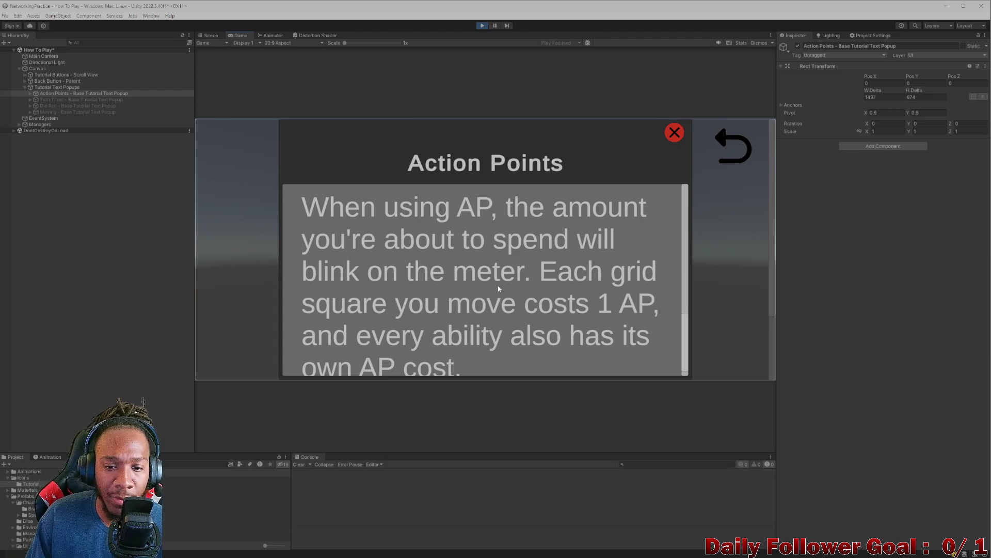
mouse_move(511, 330)
mouse_down()
mouse_move(496, 316)
mouse_move(493, 263)
mouse_move(494, 302)
mouse_up()
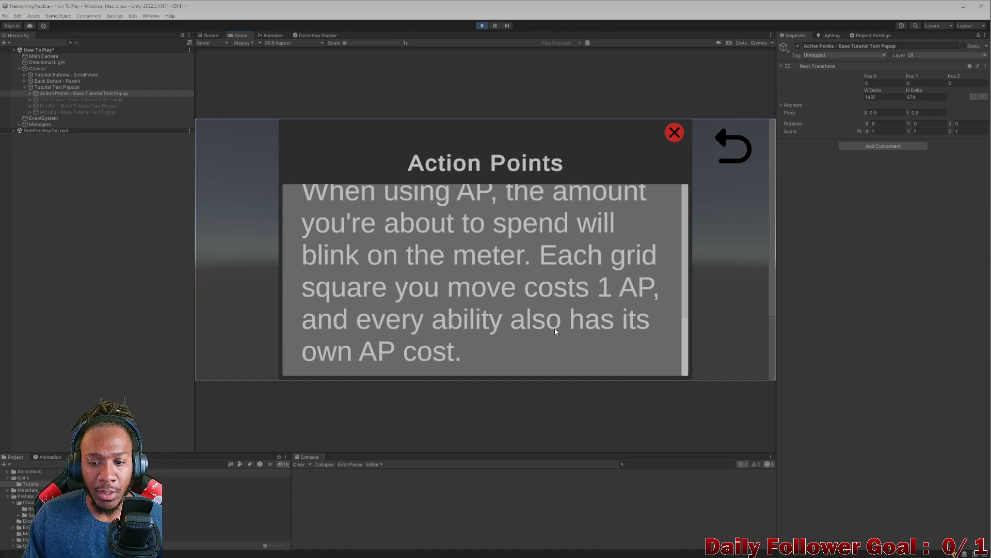
Step: Close and reopen the Action Points popup, scroll through its text, then close it
click(674, 132)
click(547, 203)
drag(475, 287, 476, 321)
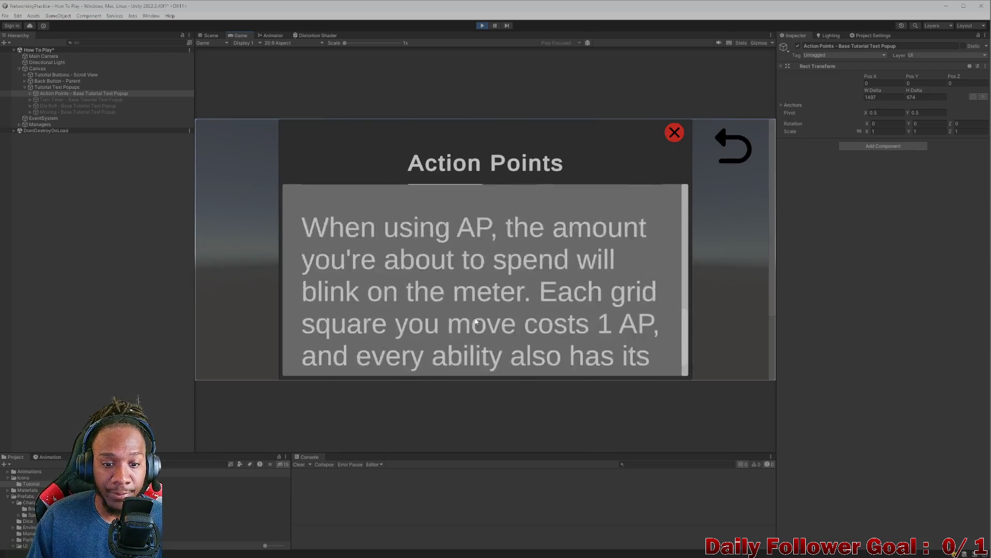
drag(450, 277, 458, 313)
scroll(457, 313, down, 5)
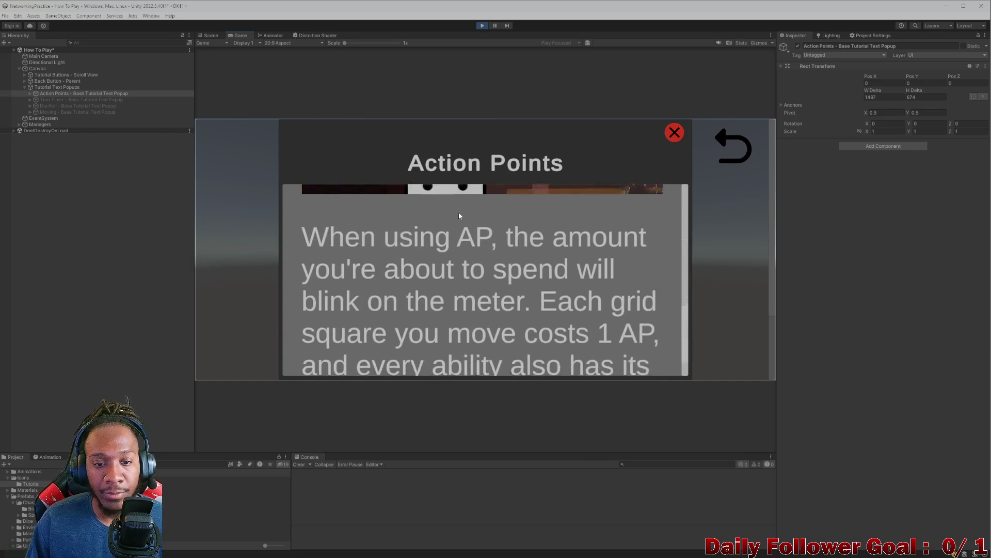
scroll(511, 369, up, 3)
scroll(508, 341, up, 3)
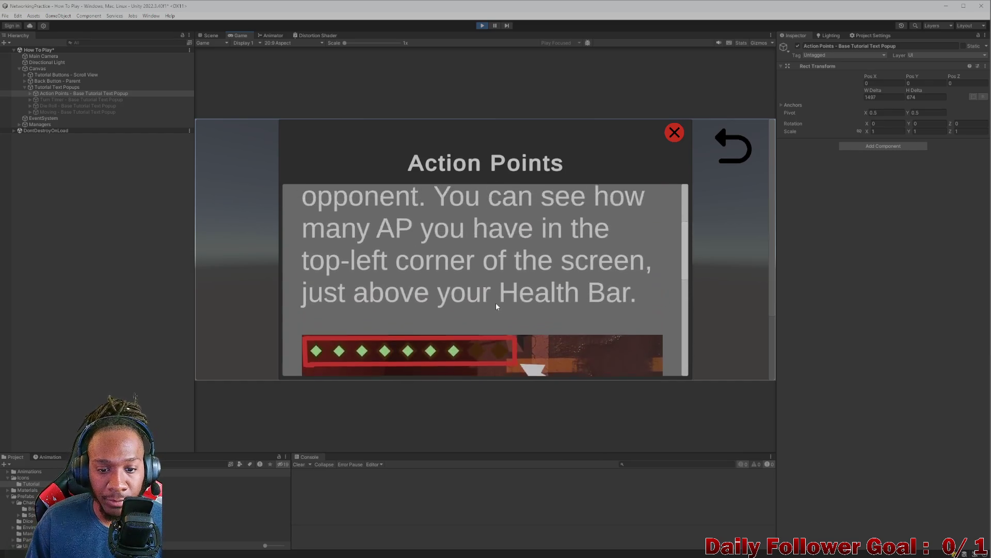
scroll(504, 310, down, 5)
scroll(503, 311, down, 1)
scroll(500, 360, up, 6)
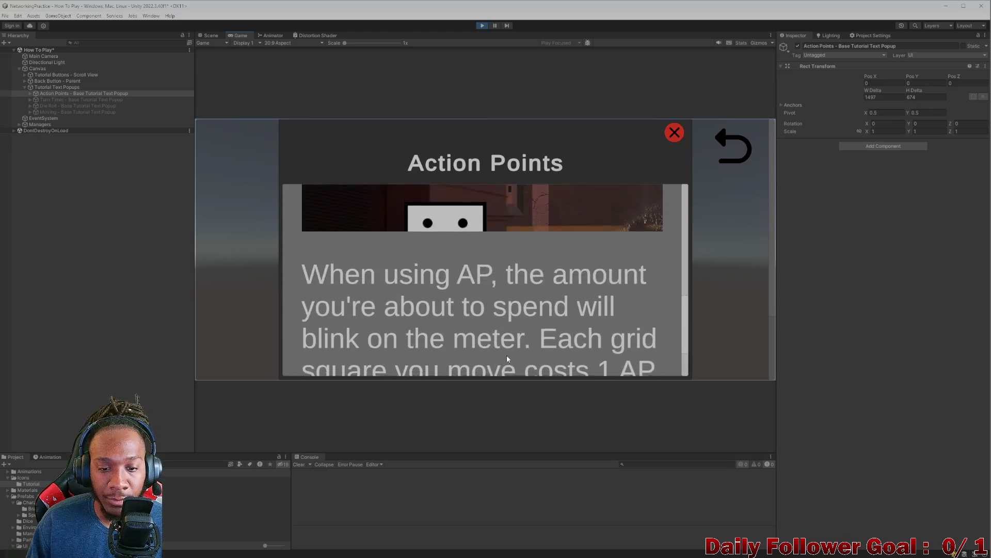
scroll(535, 217, up, 2)
scroll(535, 310, down, 5)
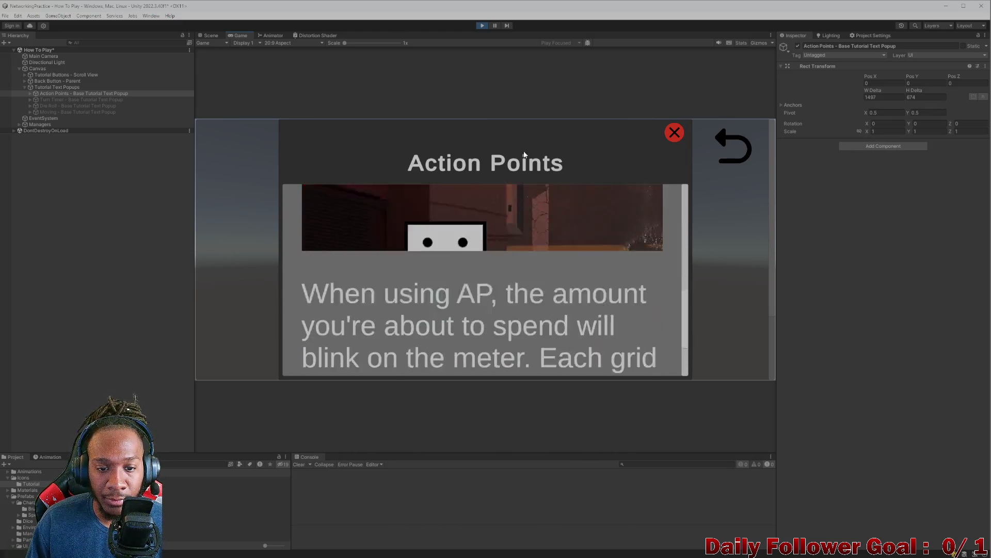
scroll(619, 205, up, 10)
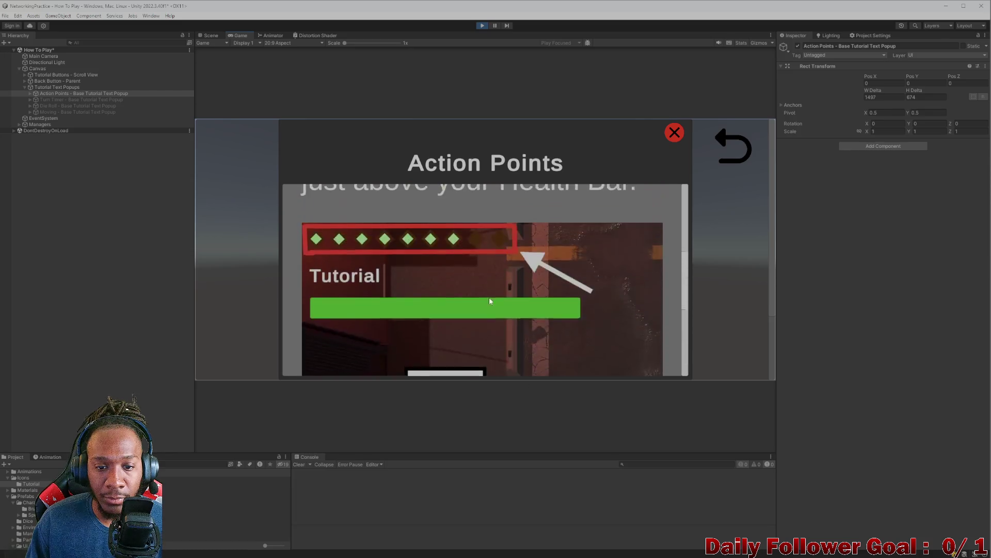
click(673, 135)
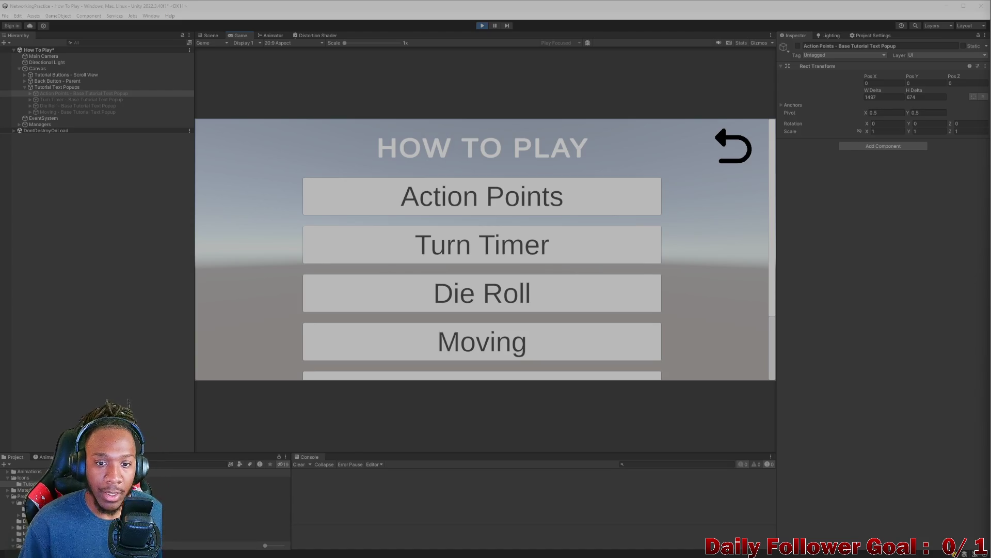
Step: Reopen the Action Points popup, review its text once more, and close it with the red X
click(522, 190)
scroll(505, 274, down, 5)
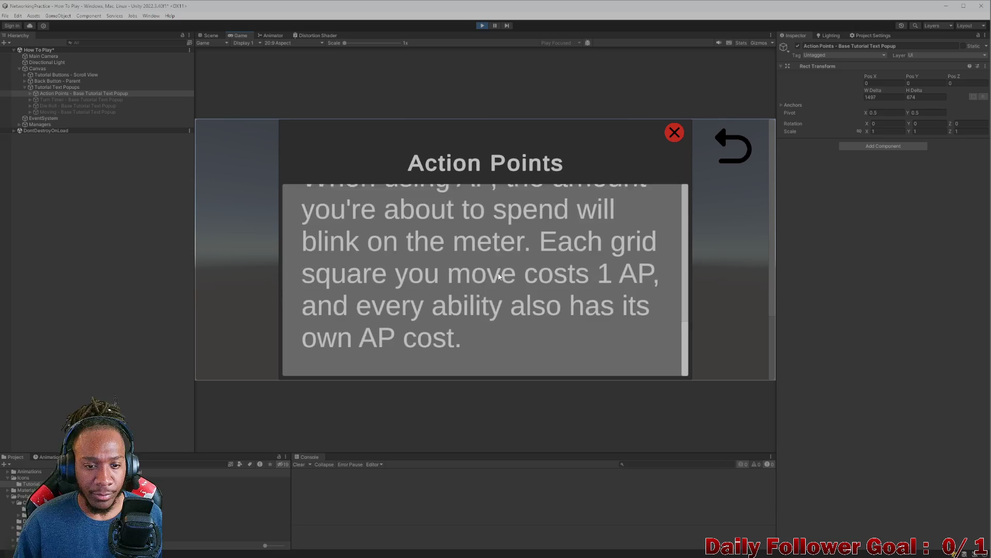
scroll(487, 358, up, 1)
scroll(487, 359, up, 5)
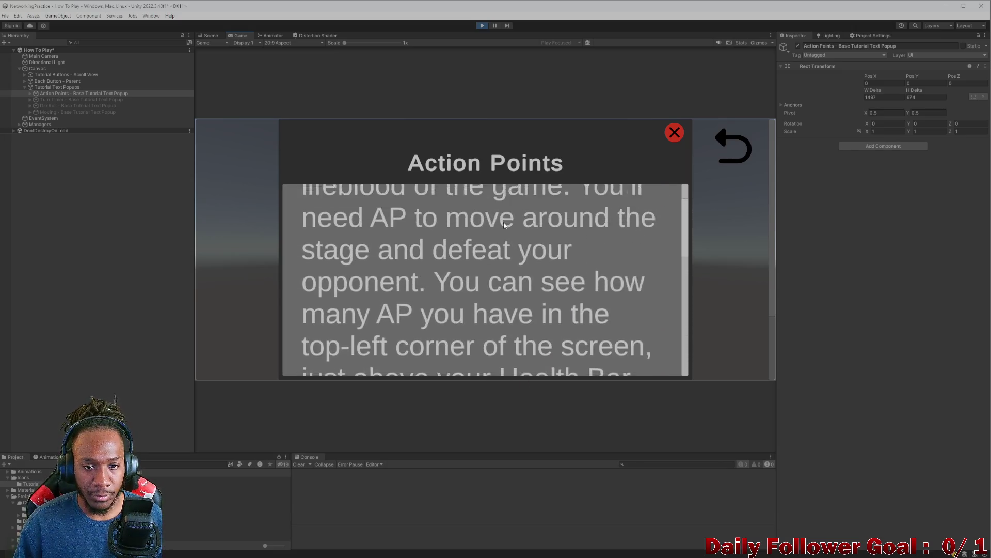
scroll(532, 303, down, 5)
scroll(468, 237, up, 3)
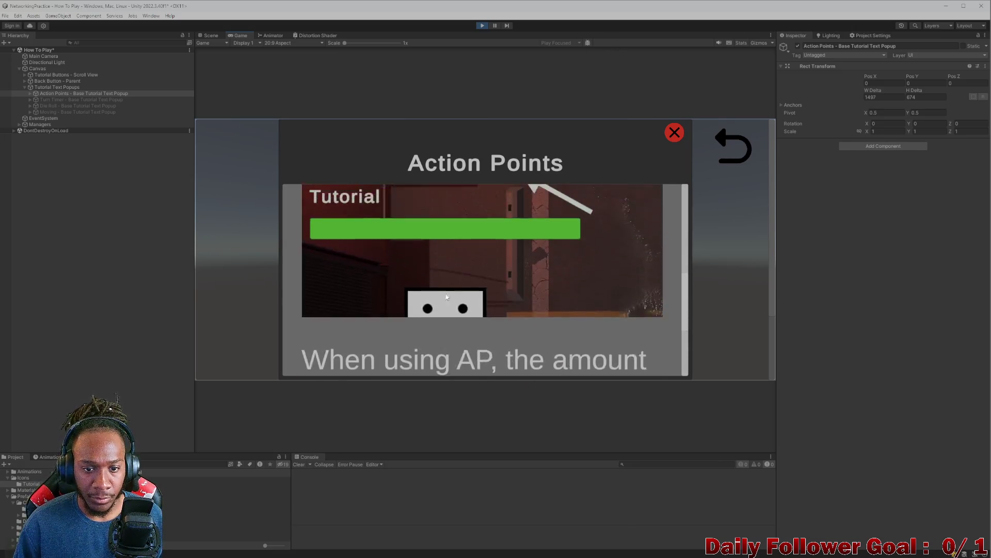
scroll(468, 237, up, 2)
scroll(469, 237, down, 6)
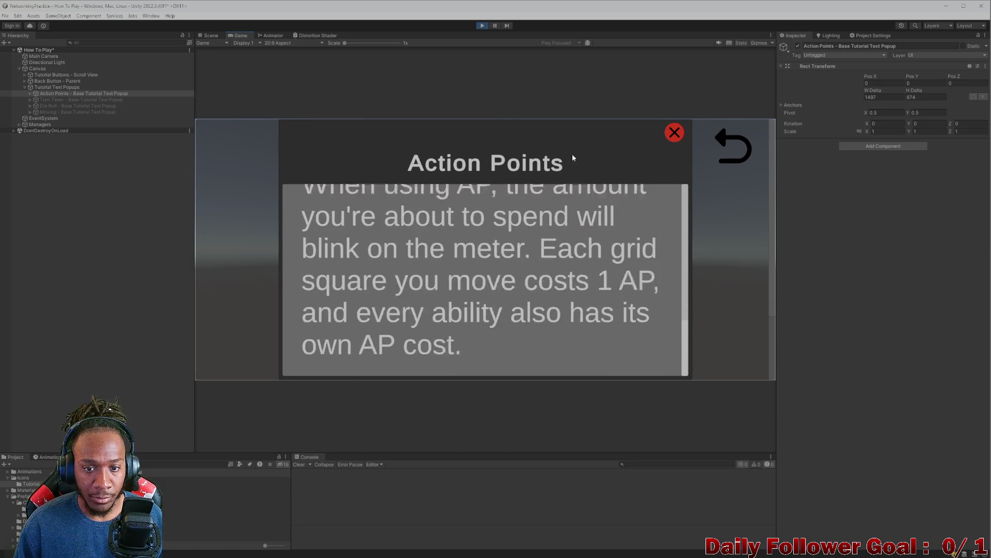
scroll(491, 320, up, 2)
scroll(527, 288, up, 5)
scroll(531, 288, down, 6)
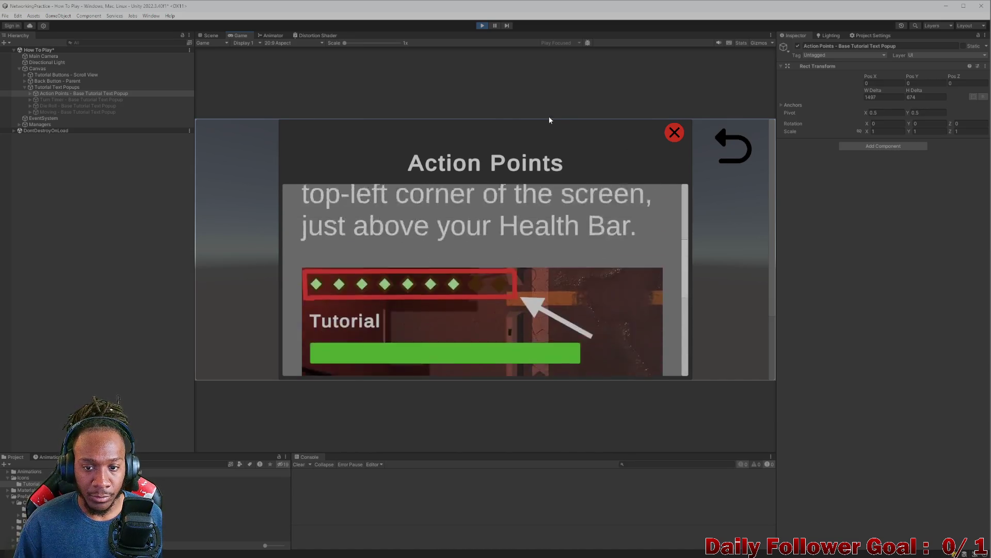
scroll(579, 266, down, 3)
scroll(517, 262, up, 5)
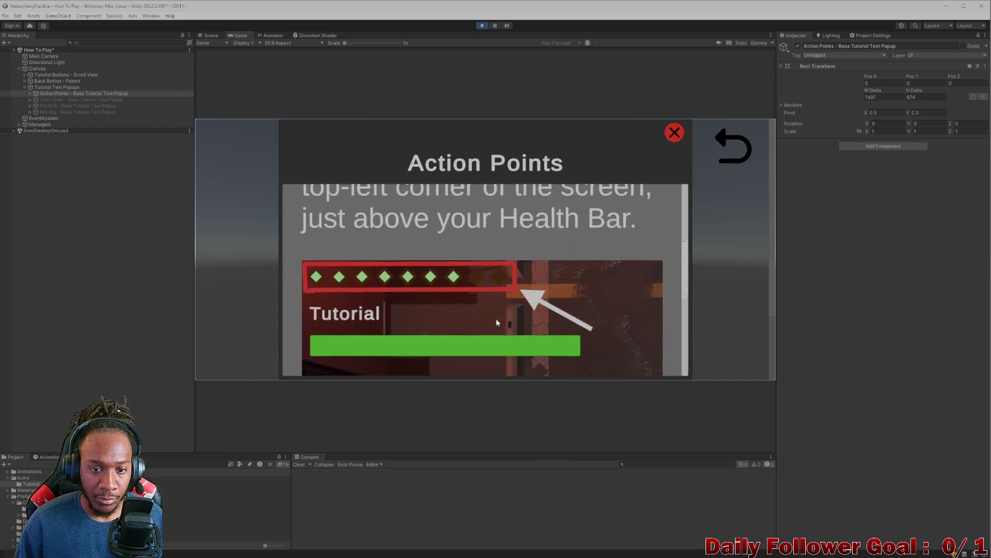
scroll(490, 260, down, 5)
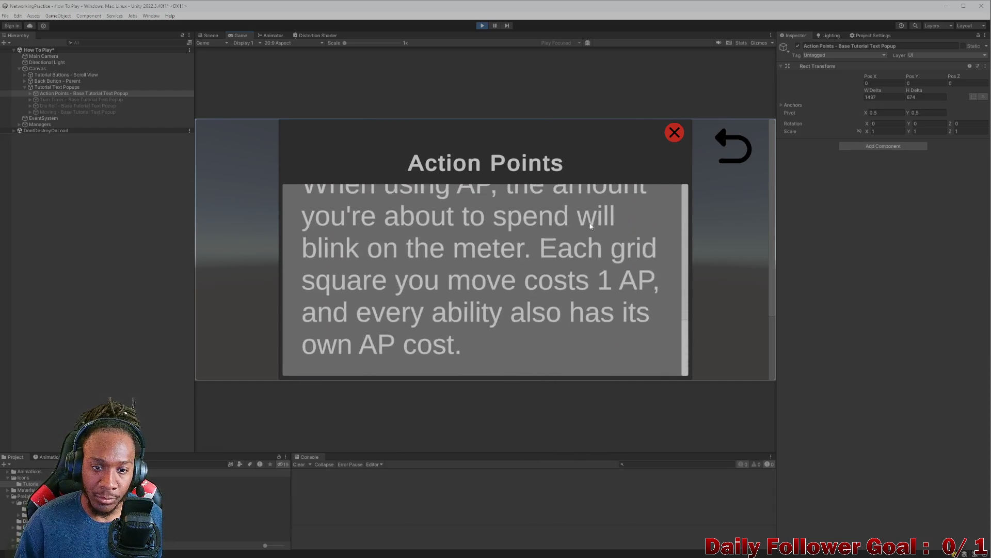
scroll(523, 315, up, 1)
scroll(507, 223, up, 4)
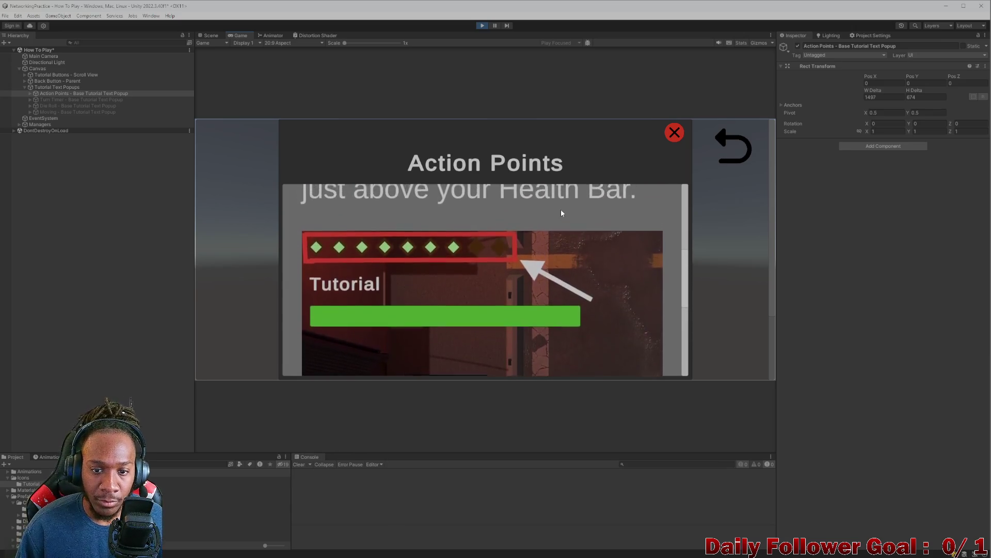
scroll(547, 233, down, 5)
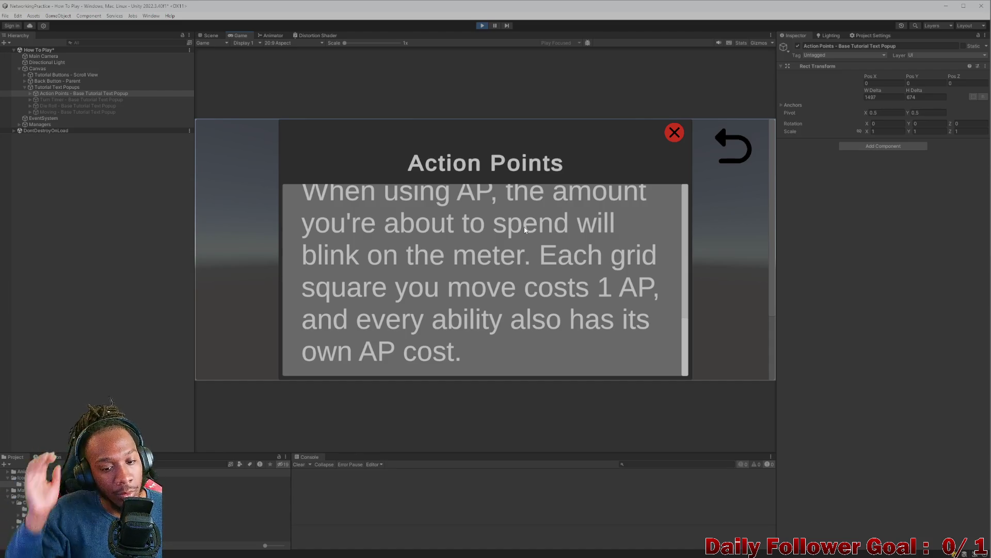
scroll(438, 282, up, 1)
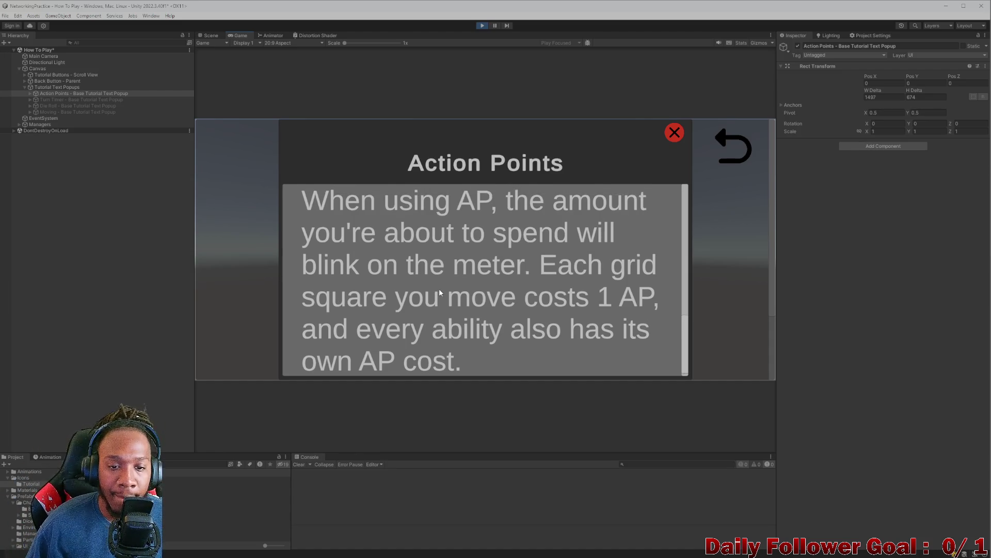
scroll(436, 282, down, 1)
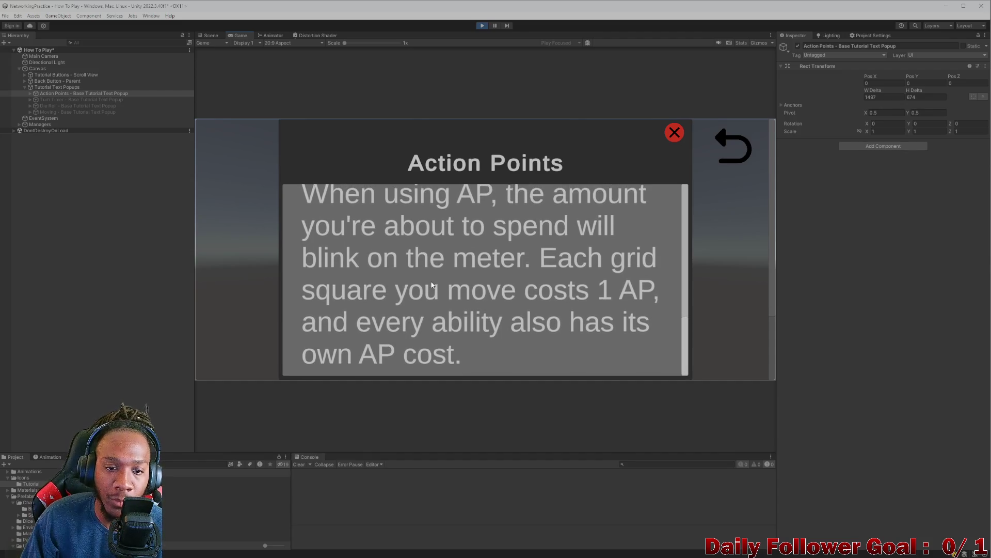
scroll(430, 279, up, 1)
scroll(428, 281, down, 1)
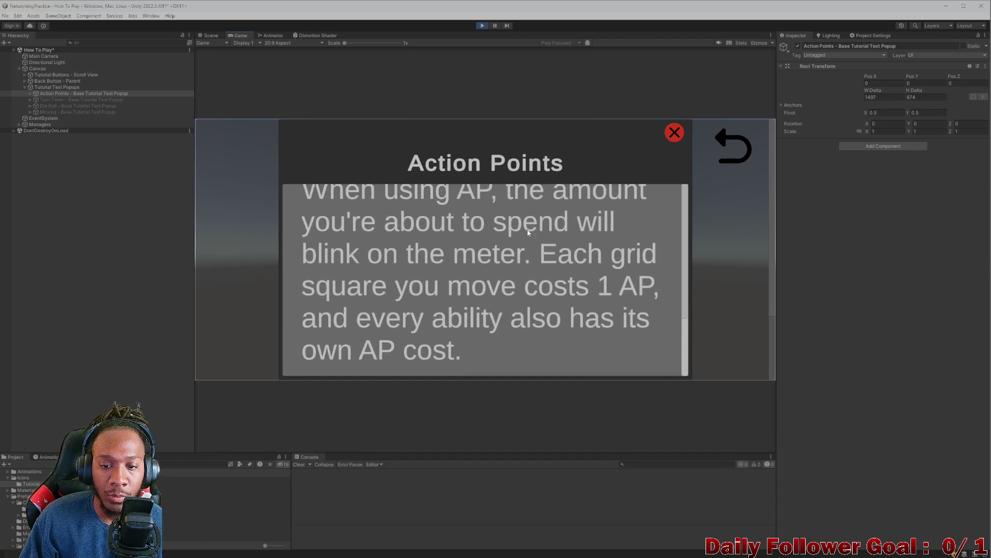
click(675, 132)
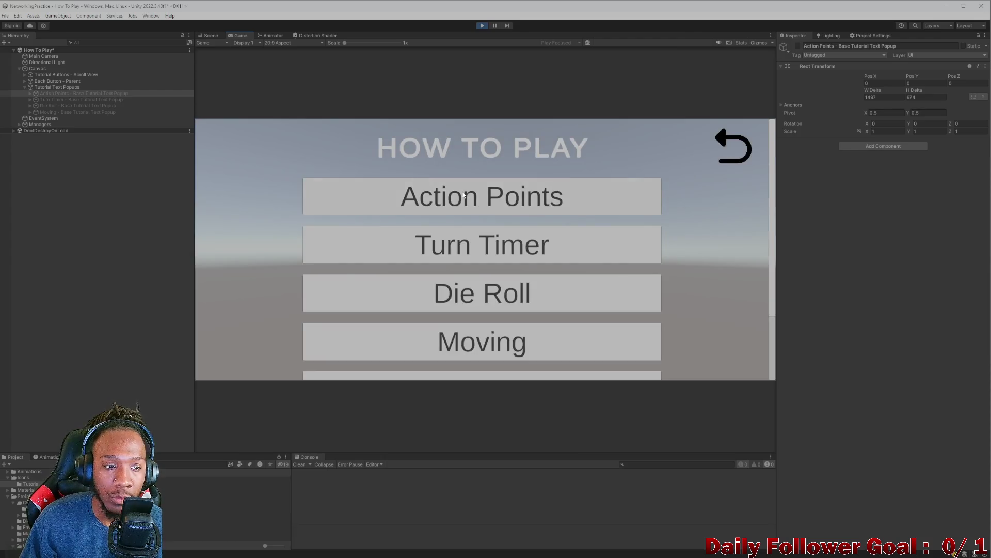
Step: Check the Turn Timer and Action Points popups in the running game, closing each
click(445, 235)
scroll(508, 260, down, 2)
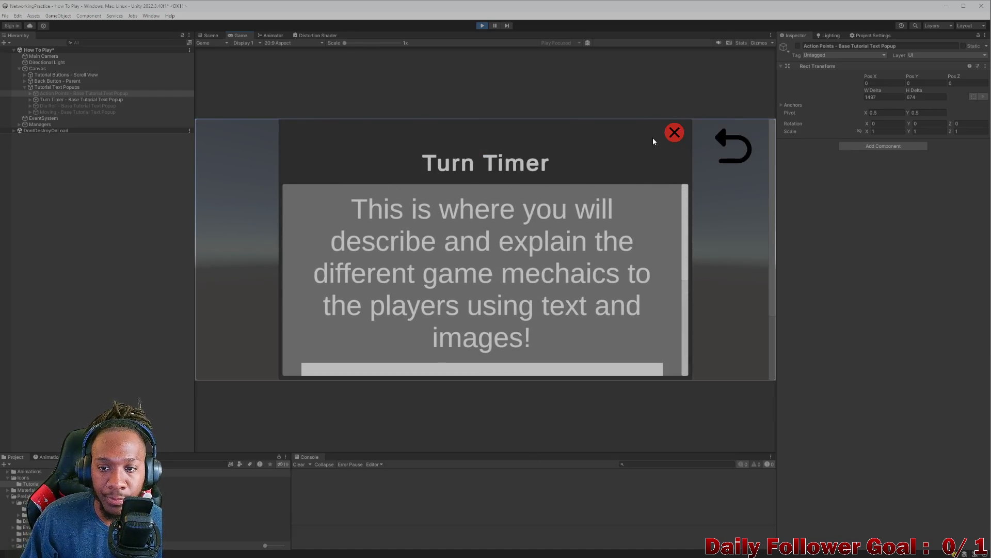
click(675, 132)
click(493, 196)
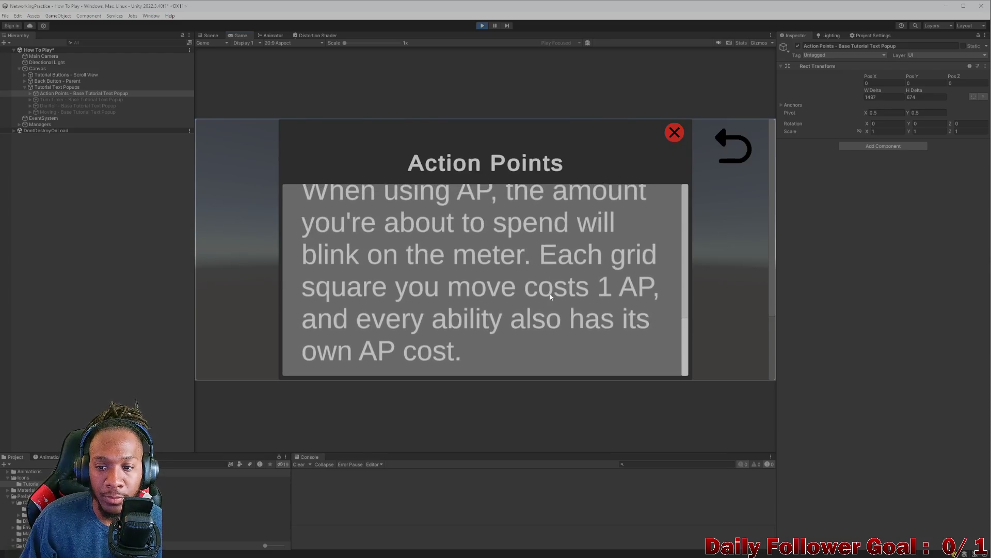
scroll(532, 289, up, 5)
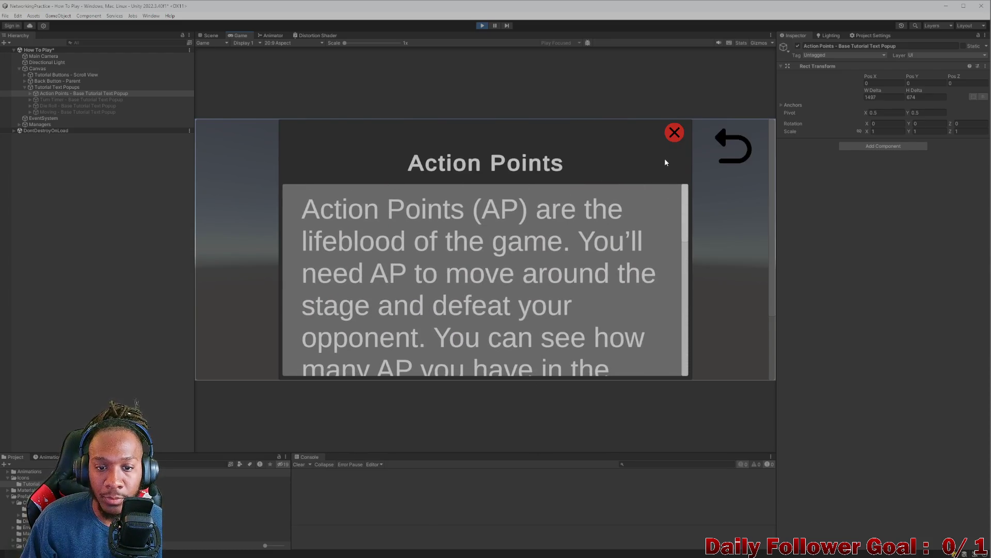
scroll(582, 269, down, 10)
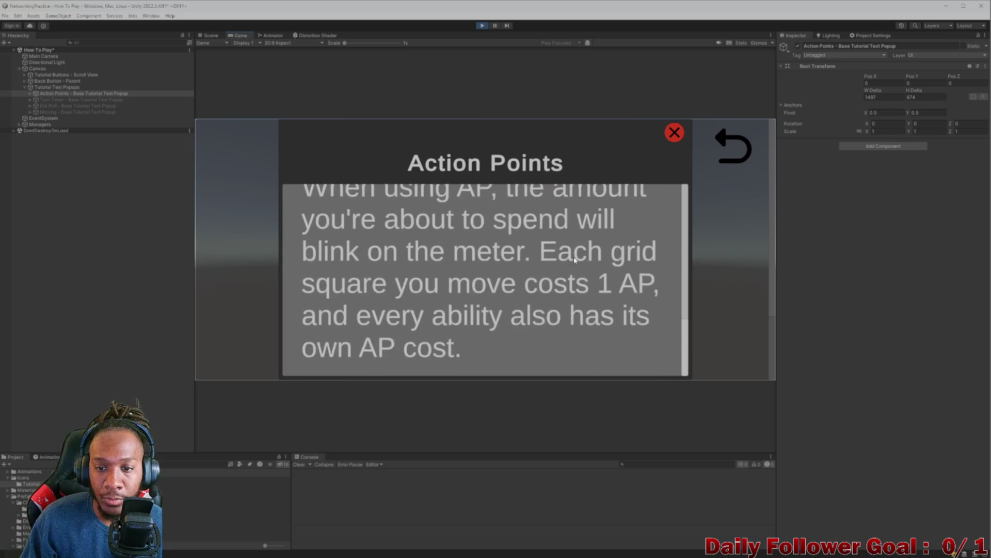
scroll(570, 284, up, 5)
scroll(566, 300, up, 4)
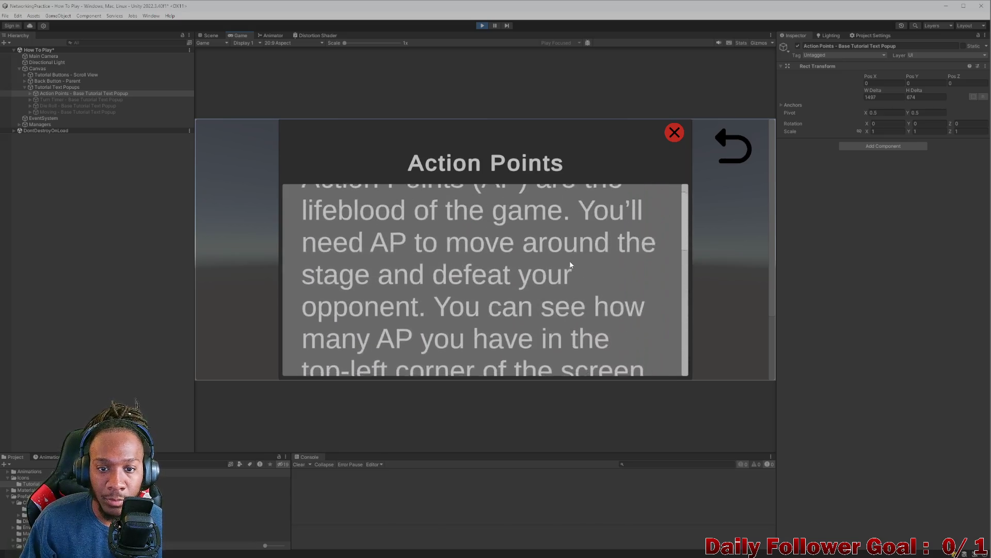
click(675, 132)
Step: Check the Turn Timer and Die Roll popups, then leave Turn Timer open
click(511, 243)
scroll(579, 284, down, 5)
scroll(593, 264, up, 5)
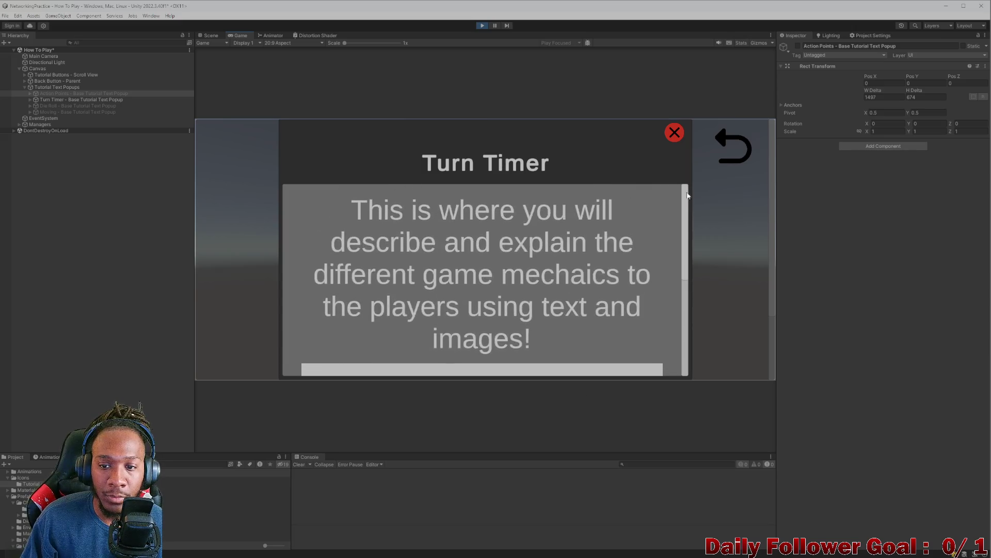
click(675, 132)
click(443, 292)
scroll(547, 238, down, 3)
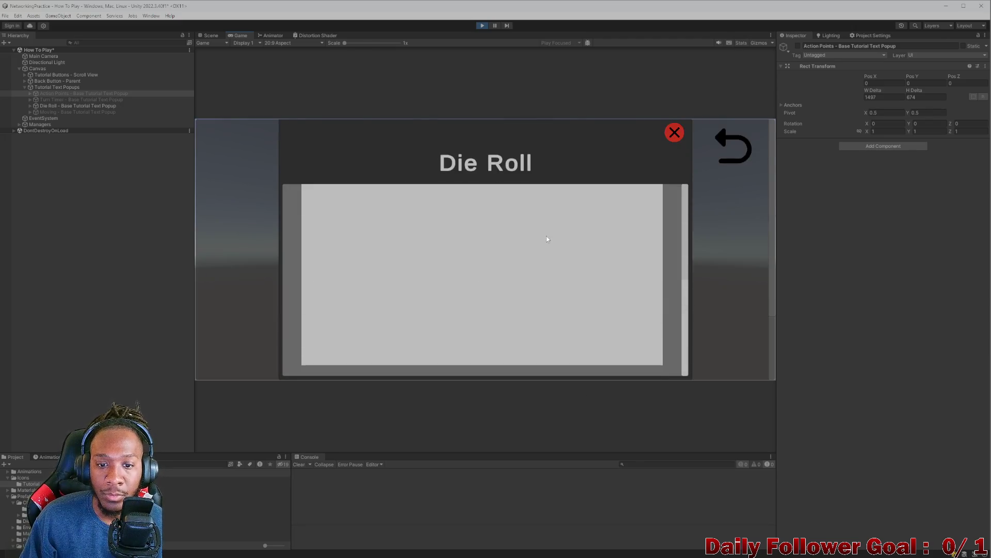
scroll(547, 239, up, 3)
click(674, 133)
scroll(545, 273, down, 2)
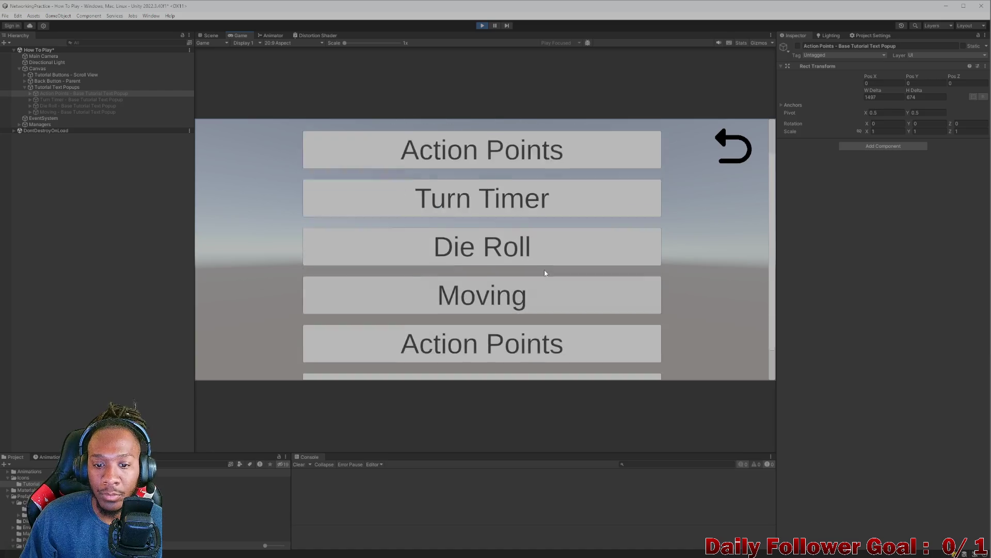
scroll(545, 273, down, 2)
scroll(551, 266, up, 4)
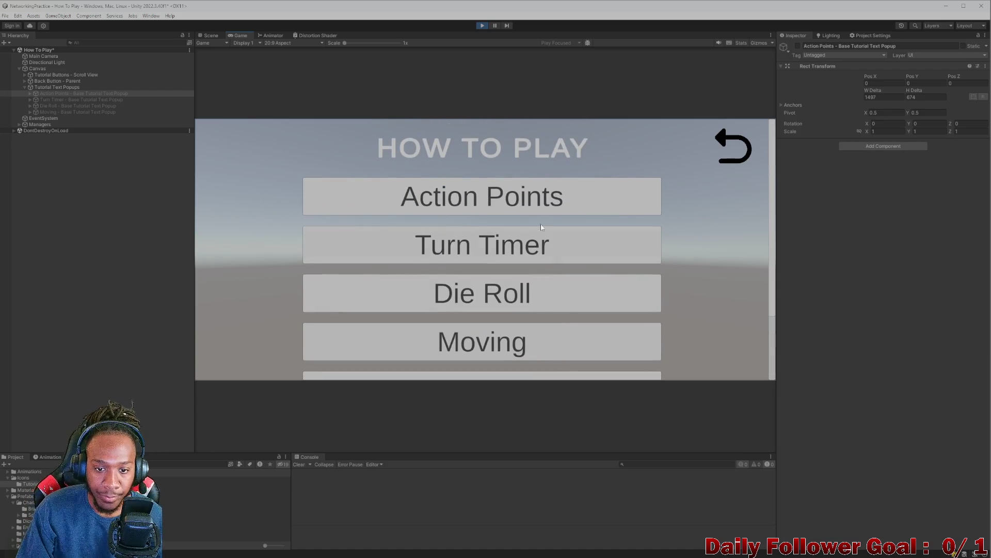
click(515, 244)
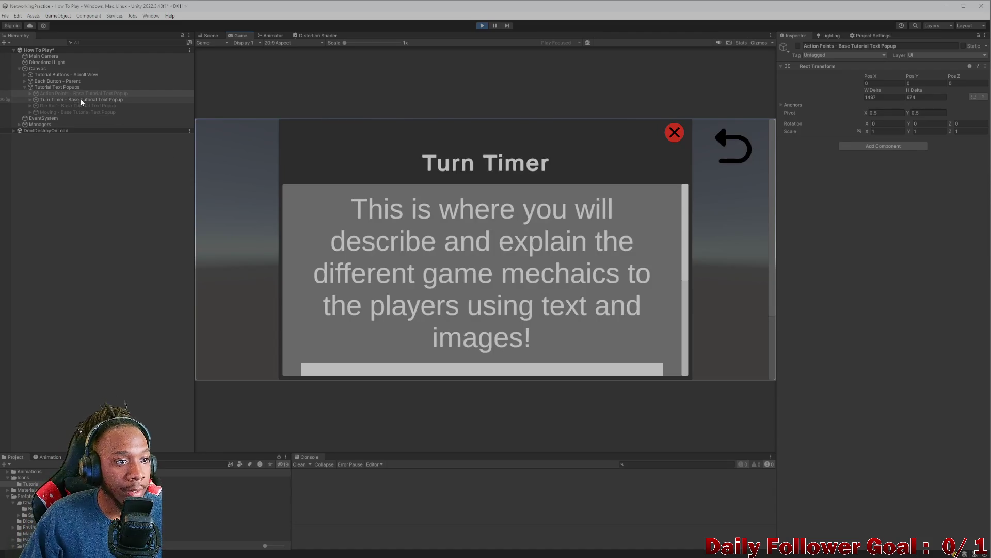
Step: Stop Play mode, activate the Turn Timer popup, and select its body text's Text Input field
click(483, 26)
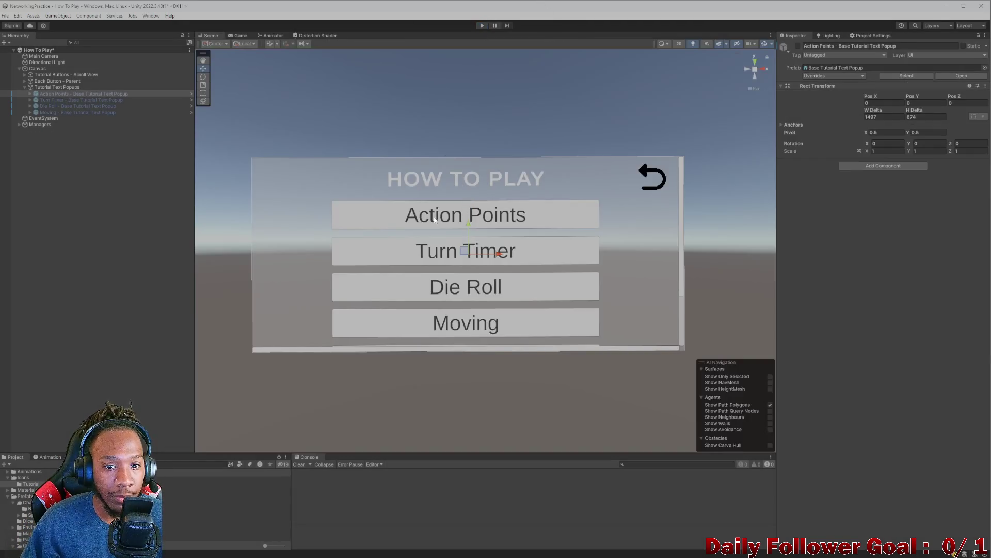
click(77, 100)
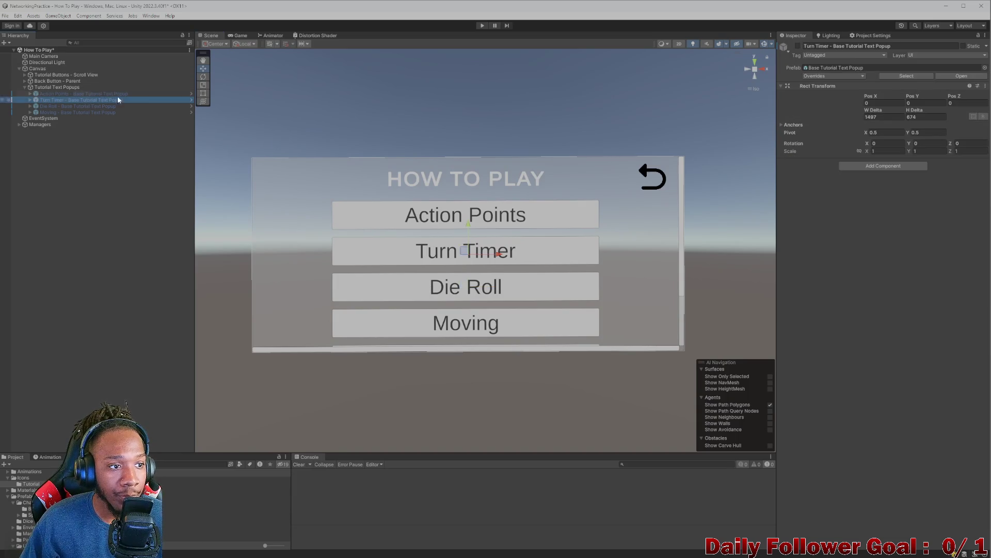
click(798, 46)
click(444, 250)
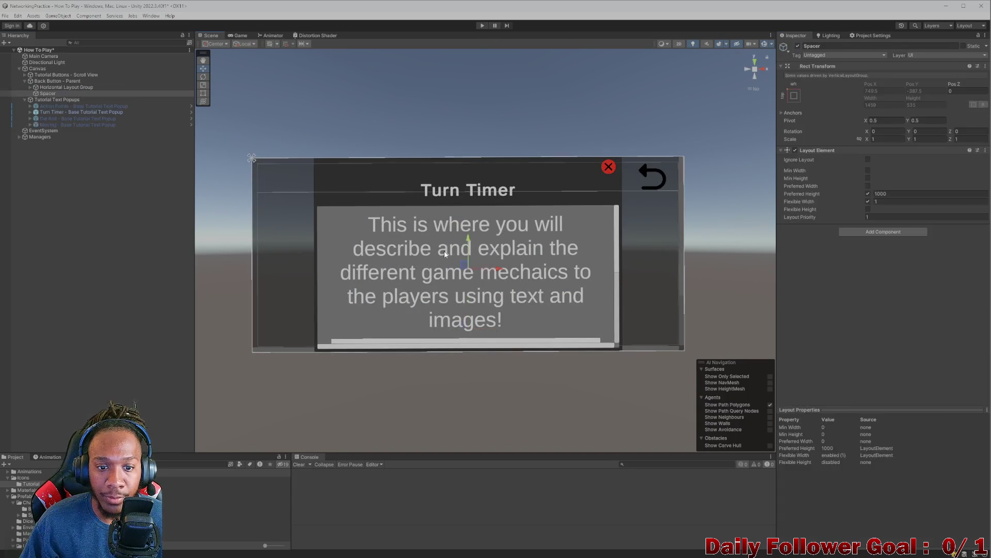
click(446, 252)
click(878, 206)
Step: Replace the placeholder with 'Each turn you will start with 25 seconds.'
key(ctrl+a)
key(BackSpace)
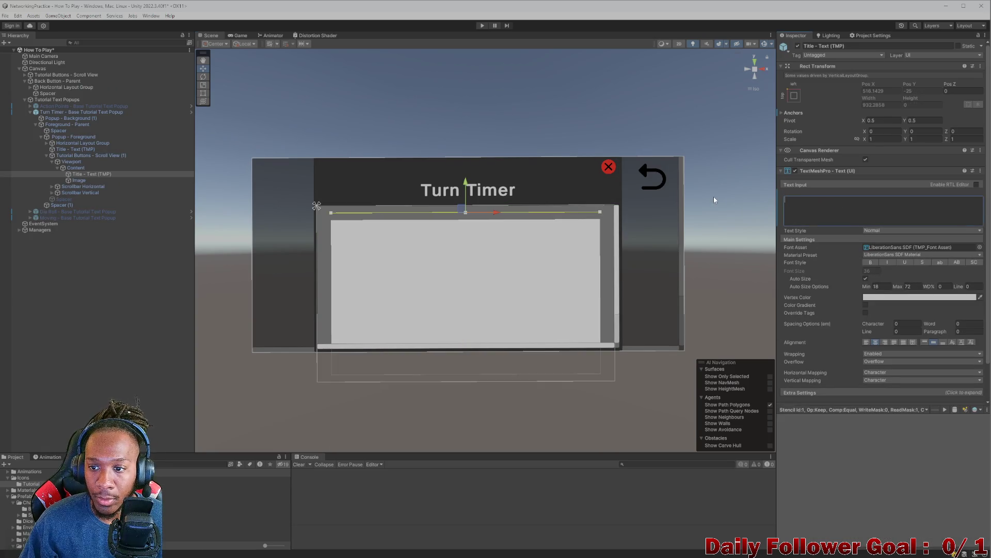
text(E)
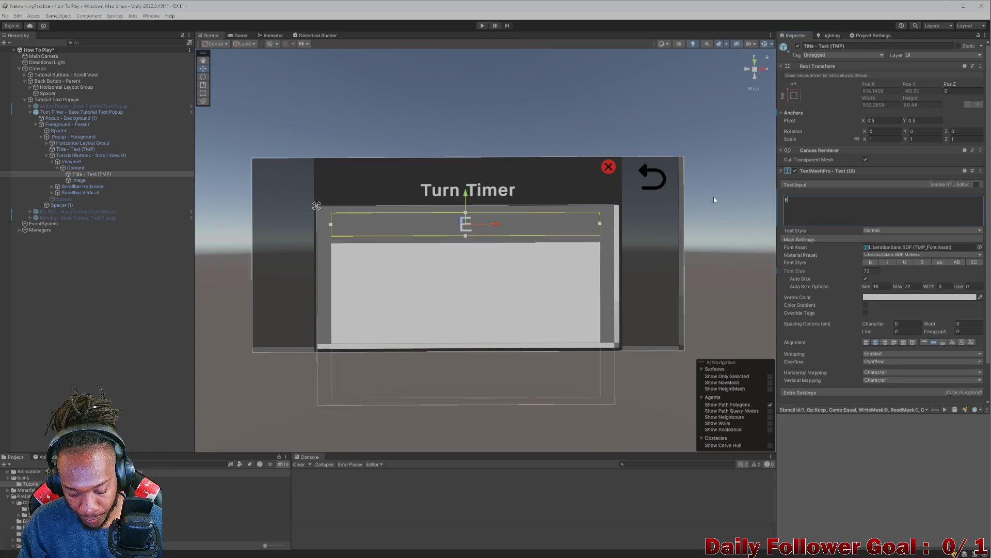
text(ach Tu)
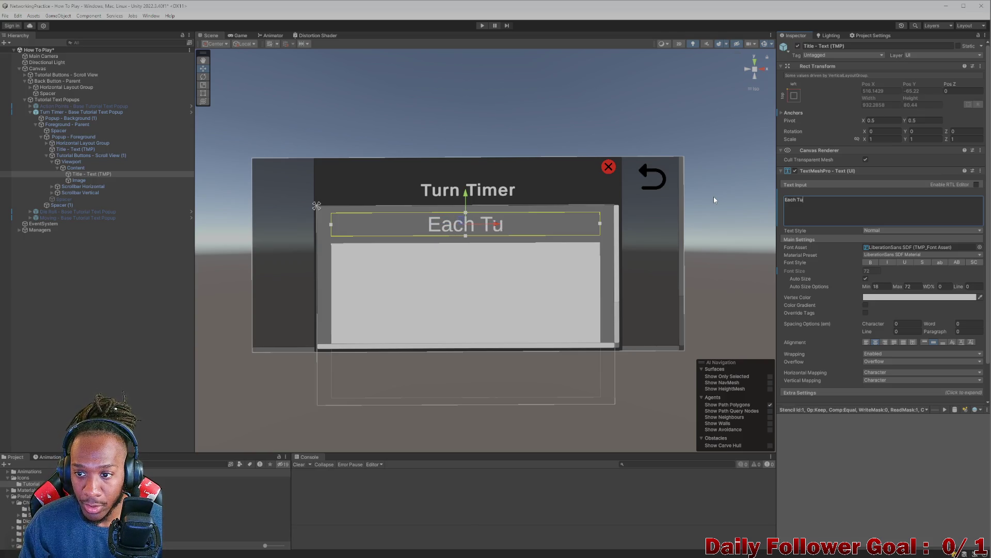
key(BackSpace)
key(BackSpace)
key(BackSpace)
text(turnyou will st)
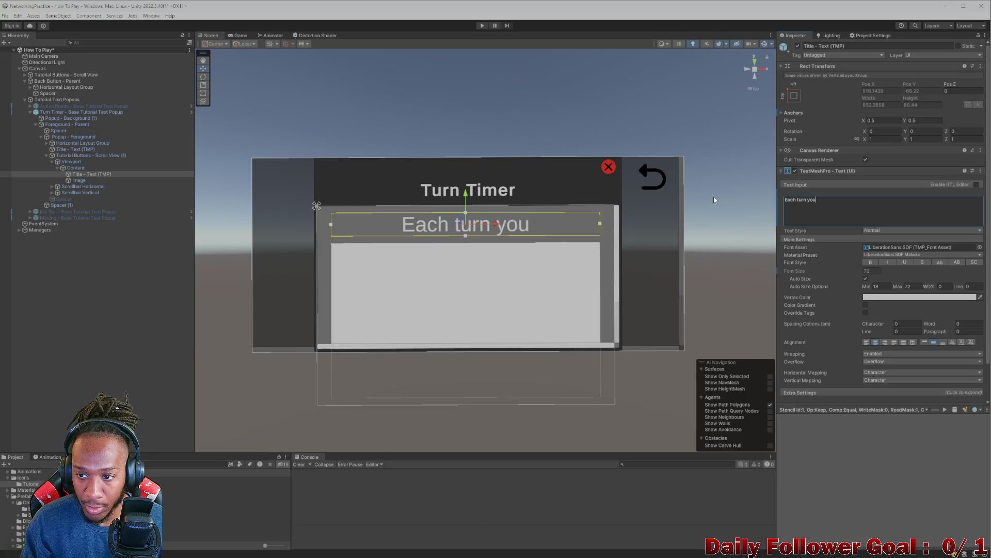
text(art wo)
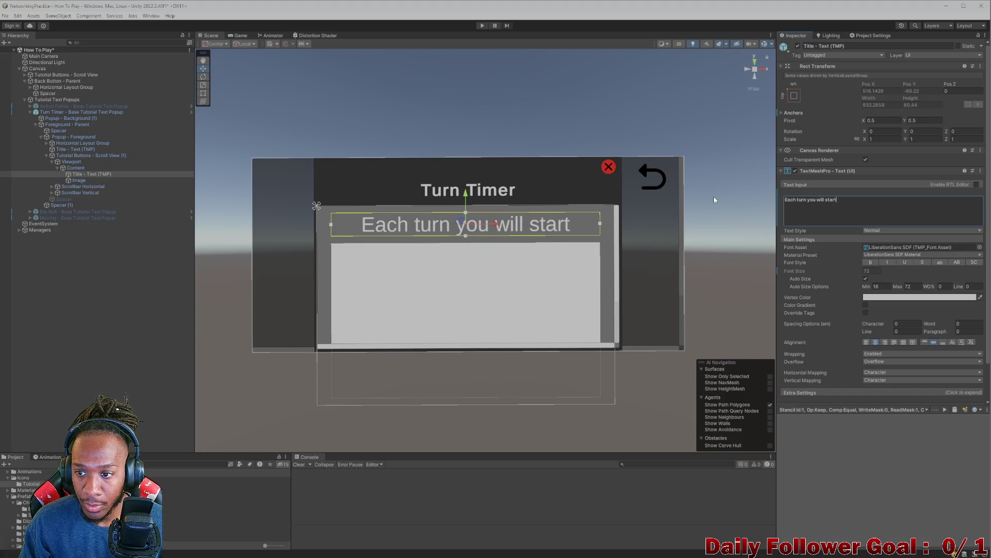
key(BackSpace)
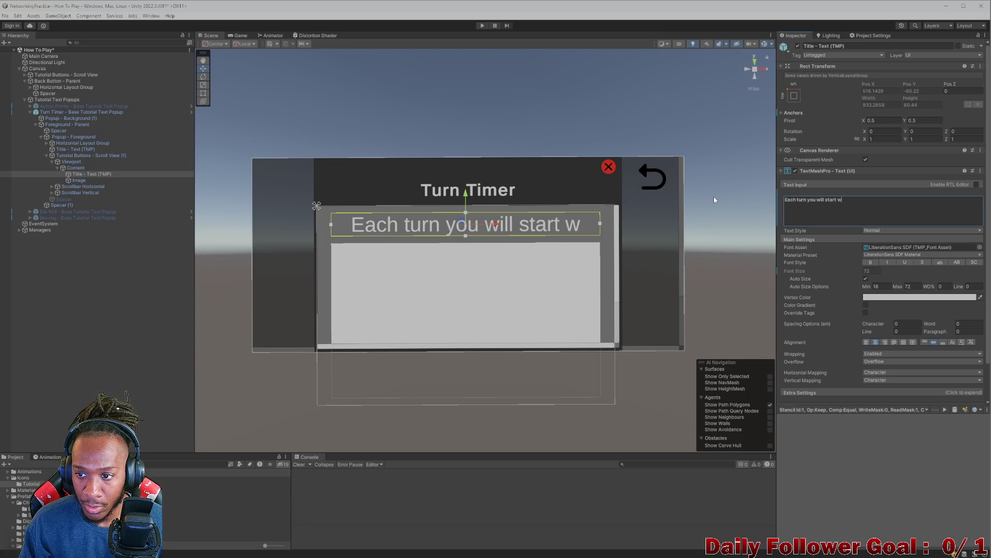
text(ith 23)
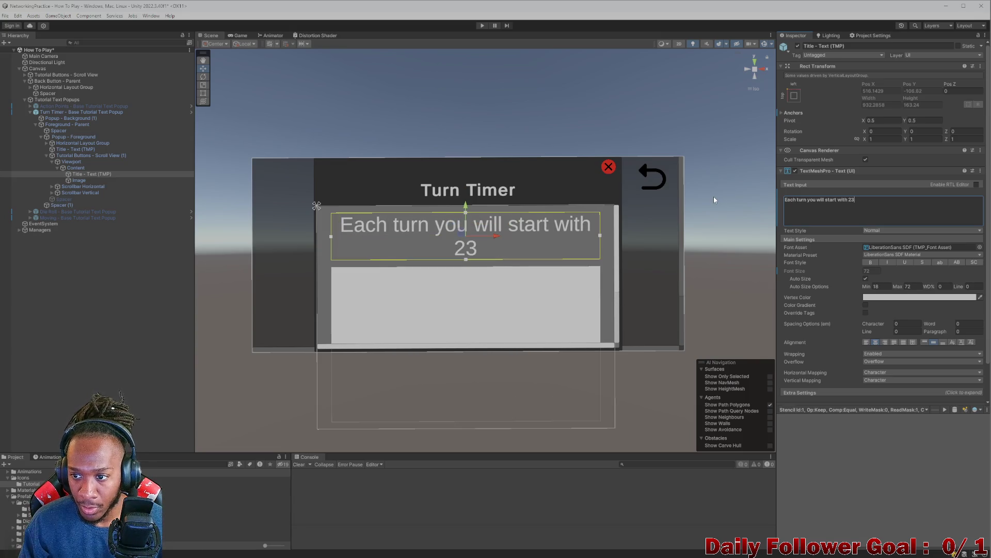
key(BackSpace)
text(4)
key(BackSpace)
text(5 se)
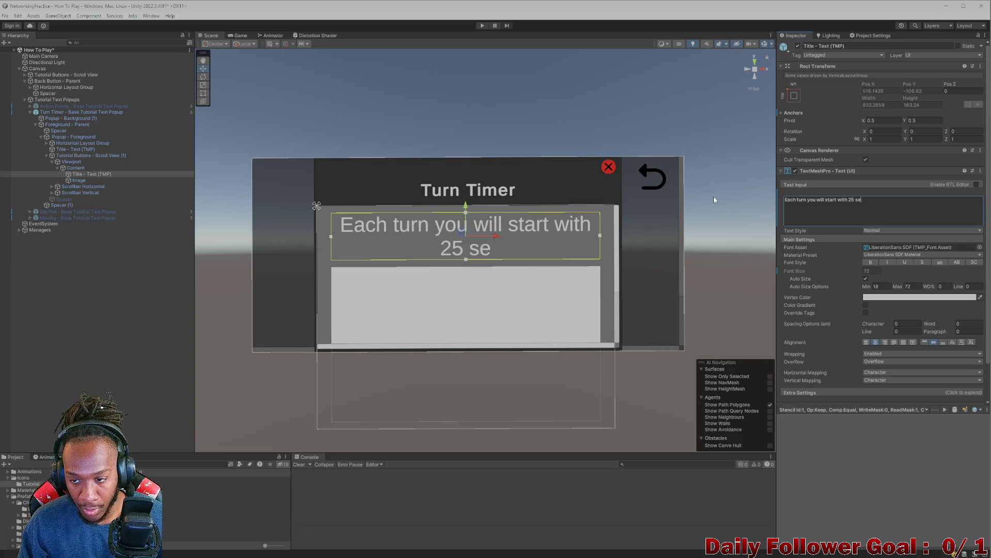
text(conds.)
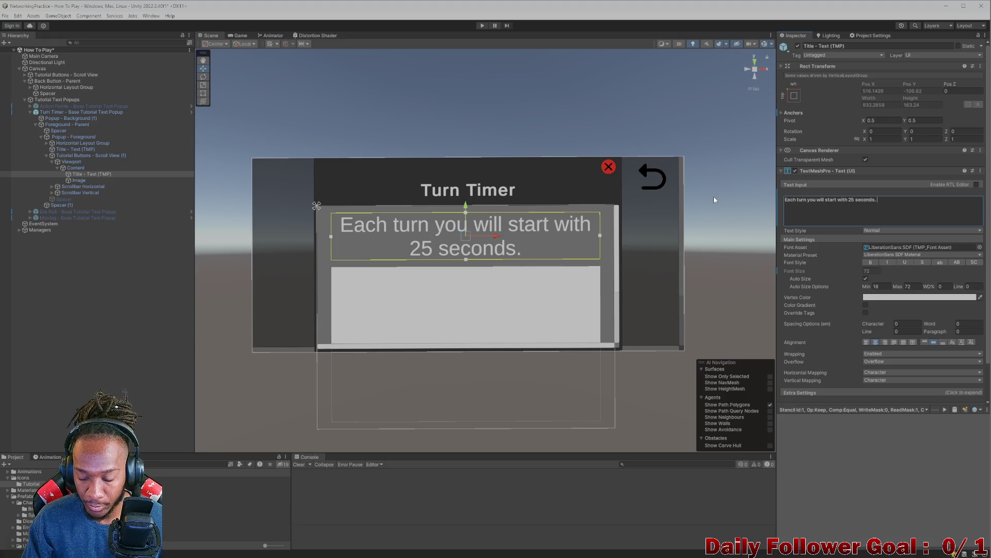
Step: Add the sentence 'After 25 seconds your turn will automatically end.'
text(After )
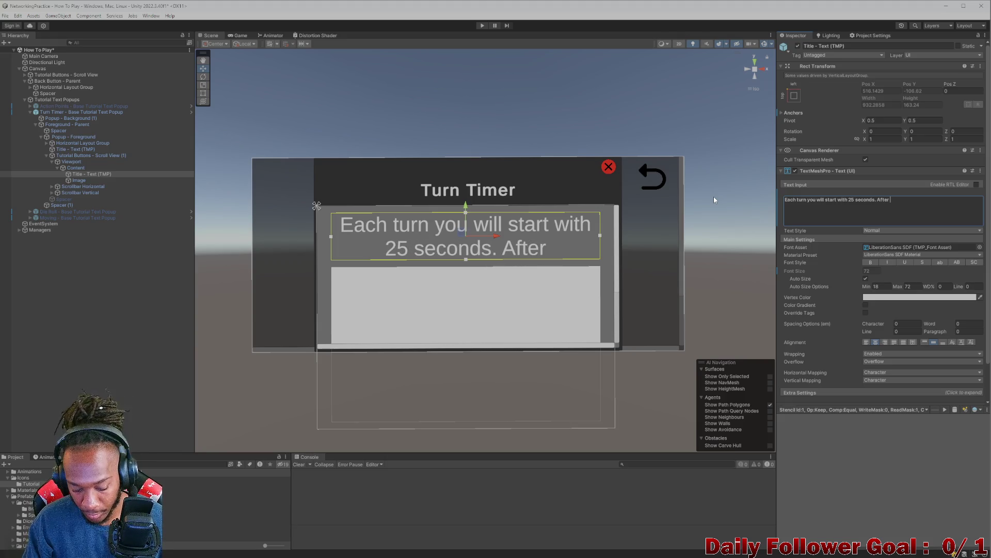
text(25 seconds )
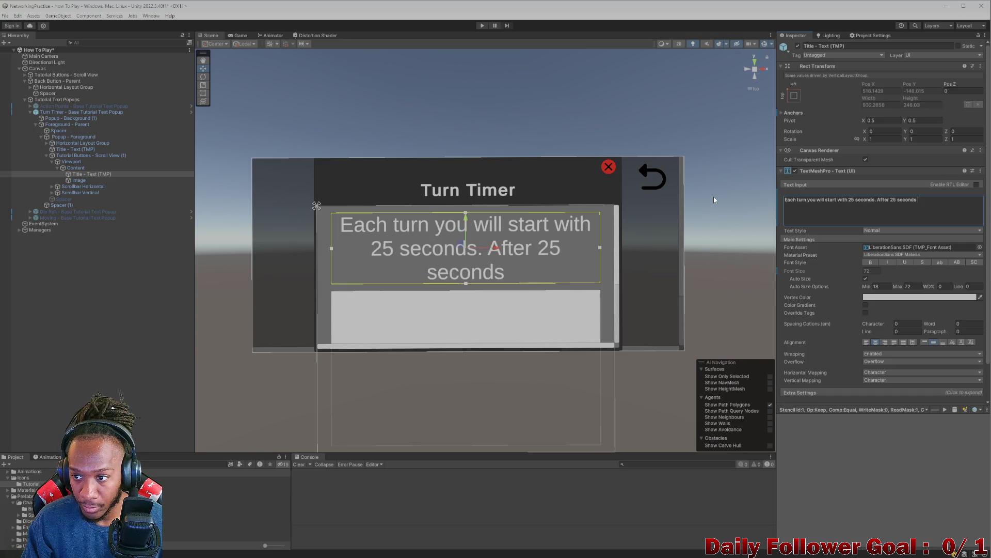
text(id)
key(BackSpace)
text(f)
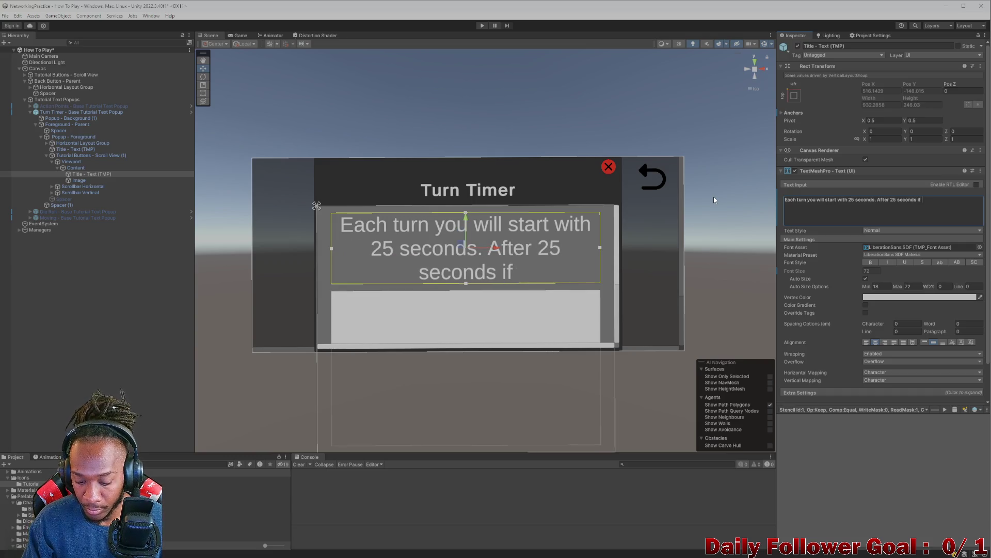
text(youre nh)
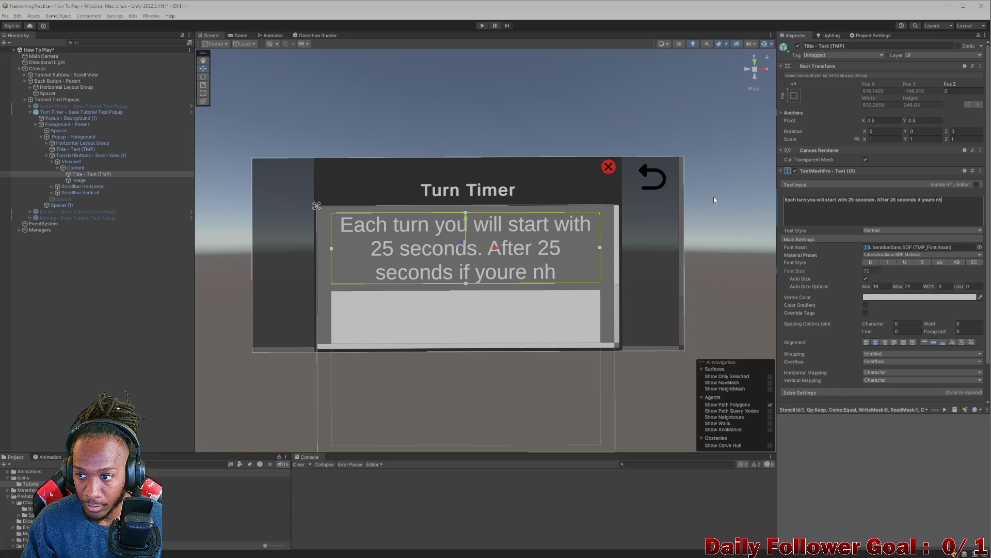
key(BackSpace)
key(BackSpace)
key(BackSpace)
key(BackSpace)
key(BackSpace)
key(BackSpace)
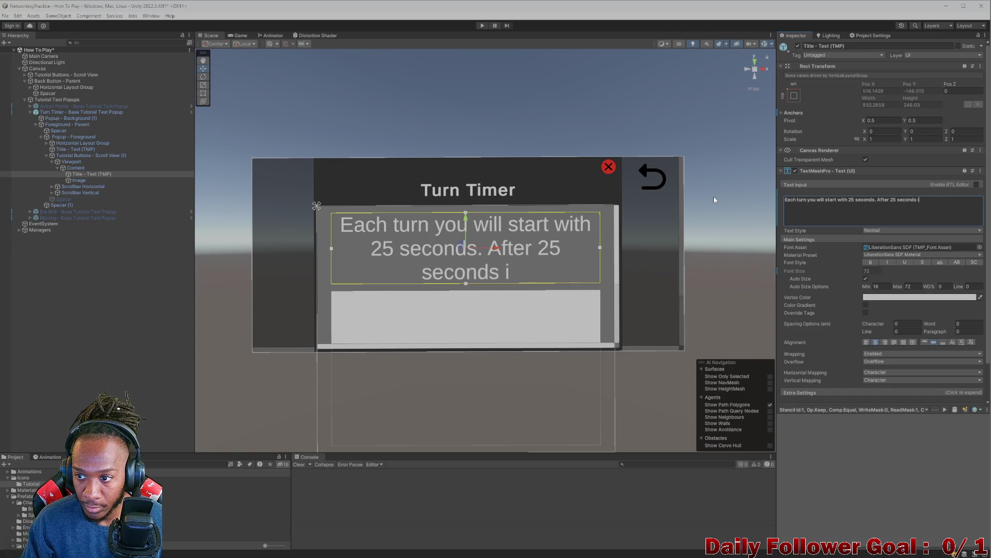
text(your)
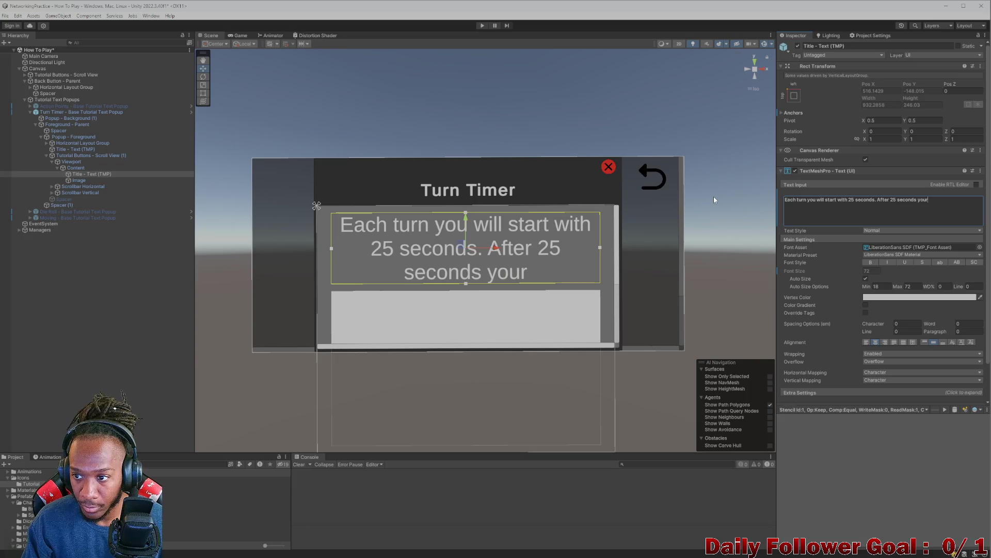
text( rtu)
key(BackSpace)
key(BackSpace)
key(BackSpace)
text(turn ei)
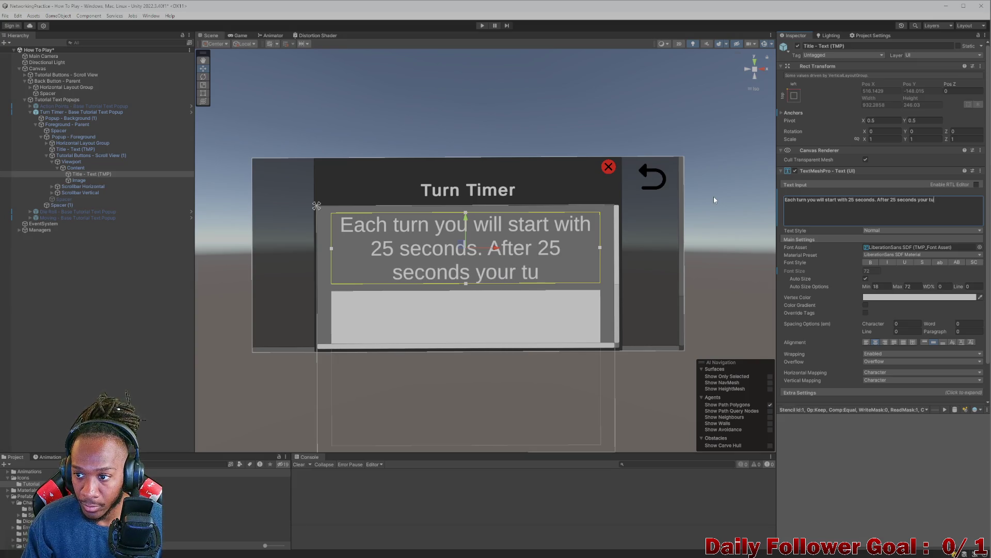
key(BackSpace)
key(BackSpace)
text(wui)
key(BackSpace)
key(BackSpace)
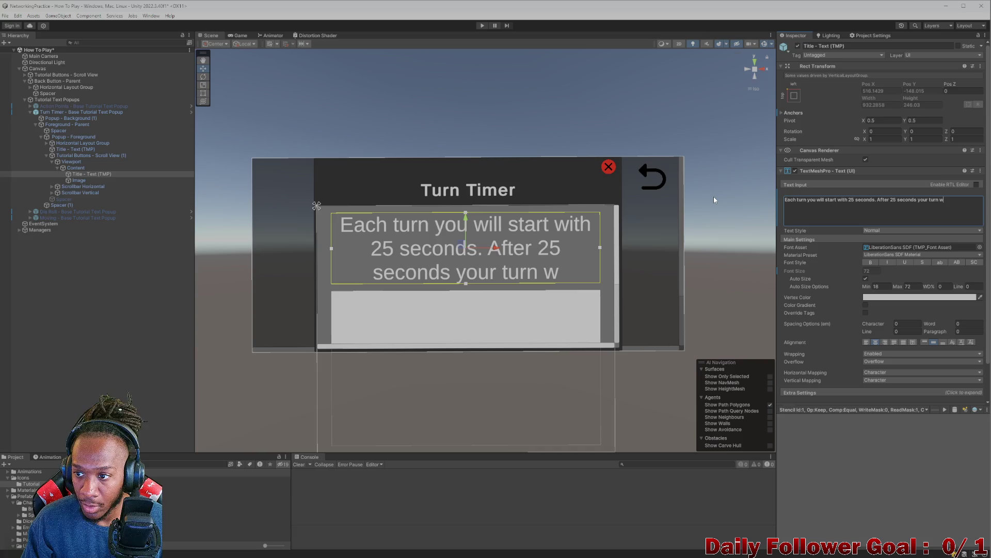
text(ill autom)
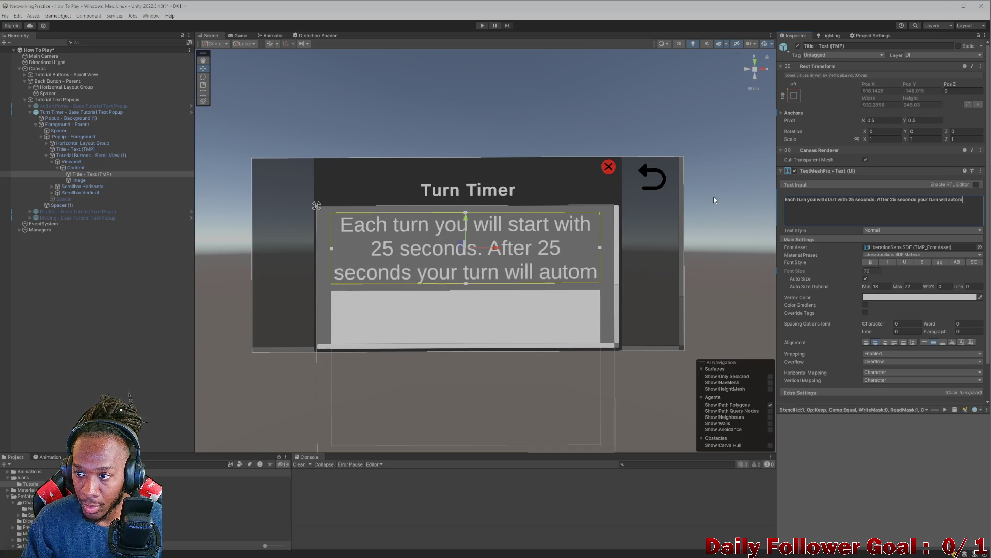
text(aticallu e)
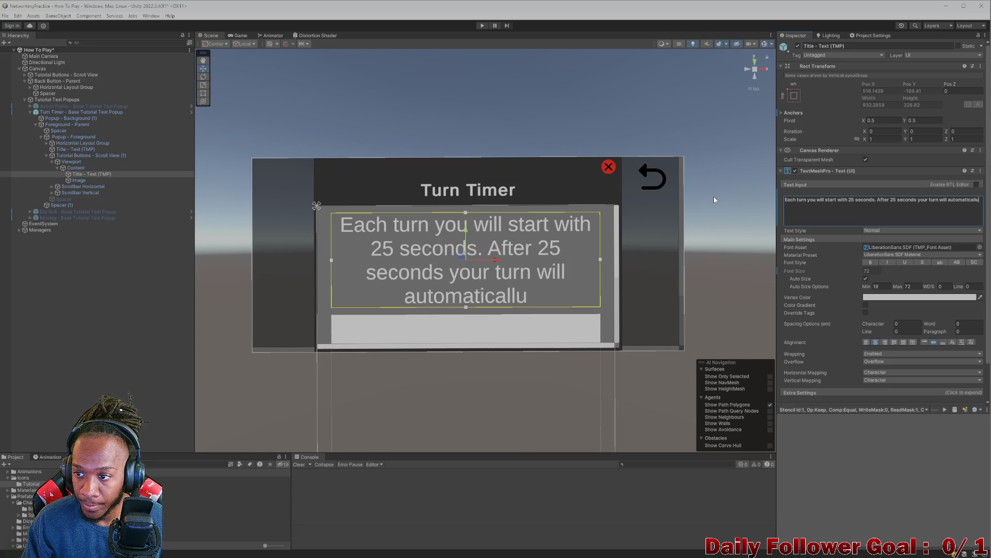
key(BackSpace)
key(BackSpace)
key(BackSpace)
text(y end. I)
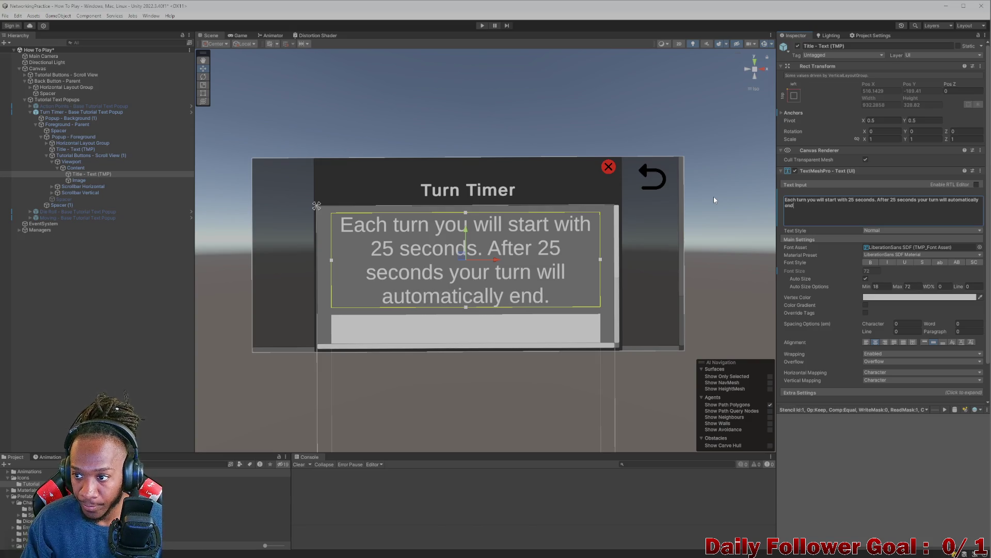
key(BackSpace)
Step: Extend the Turn Timer text: blinking AP will be refunded, and unconfirmed abilities and moves reset
text(Any)
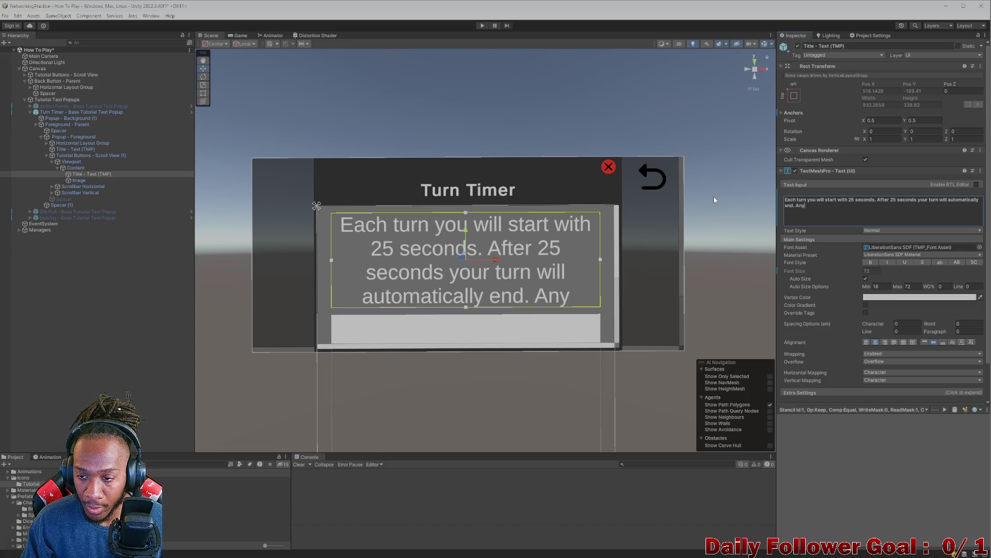
key(BackSpace)
key(BackSpace)
key(BackSpace)
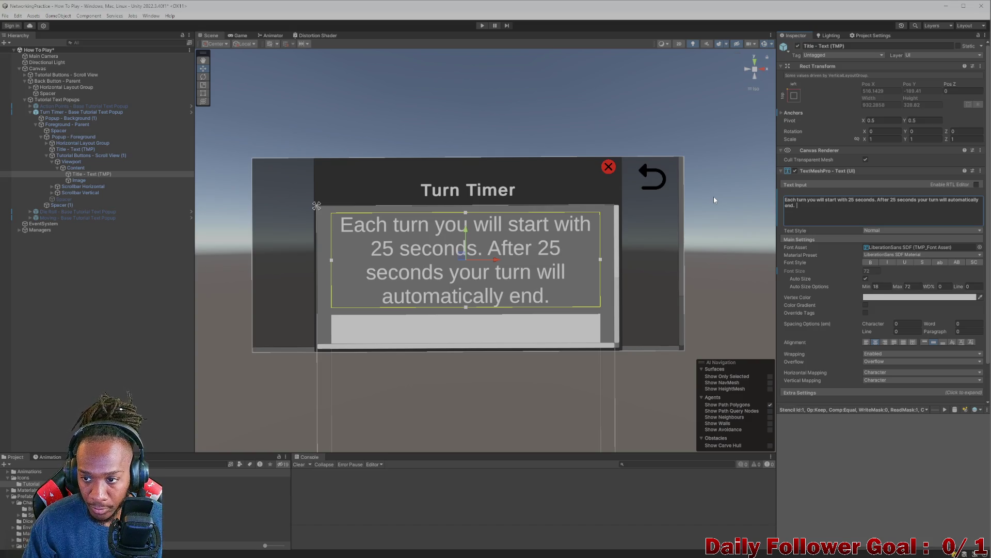
text(Any GV)
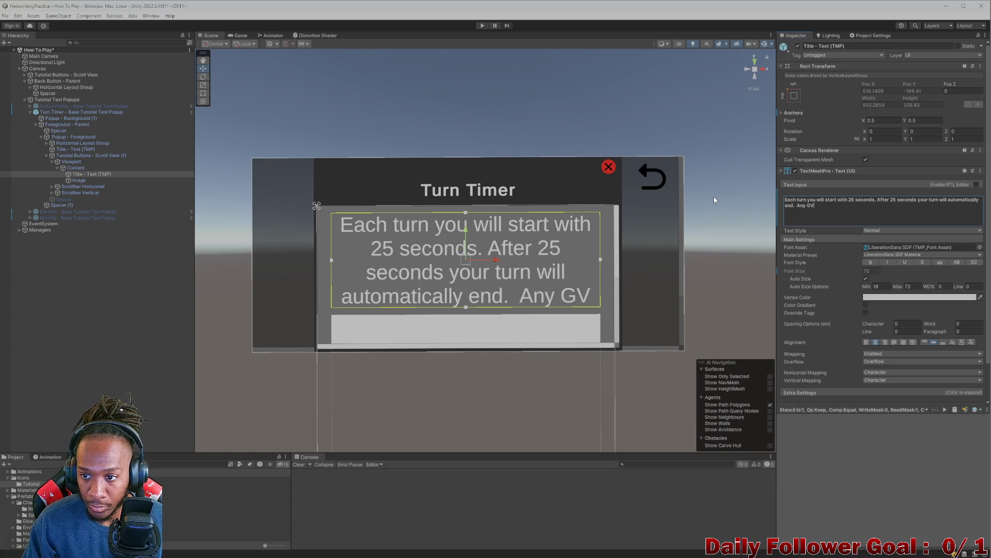
key(BackSpace)
key(BackSpace)
text(bl)
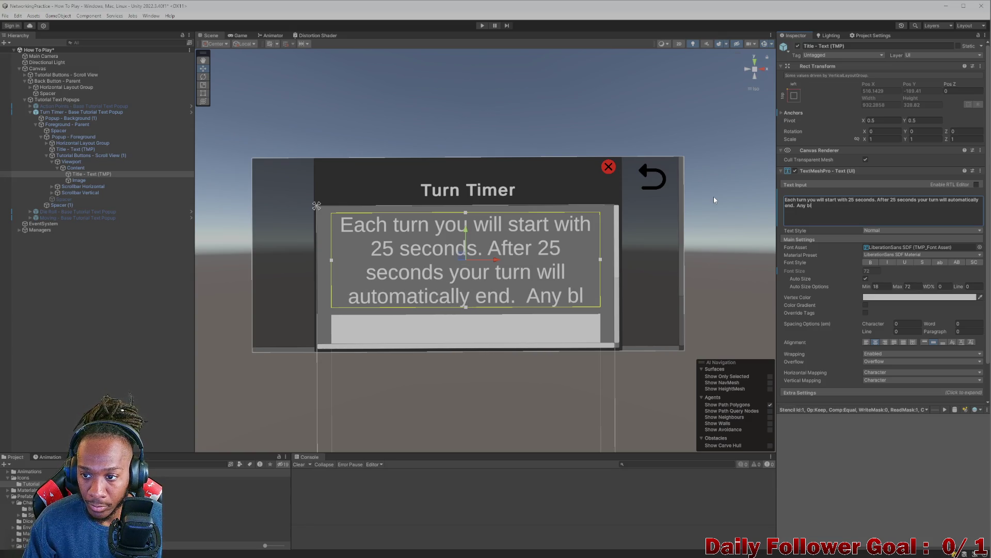
text(inking AP)
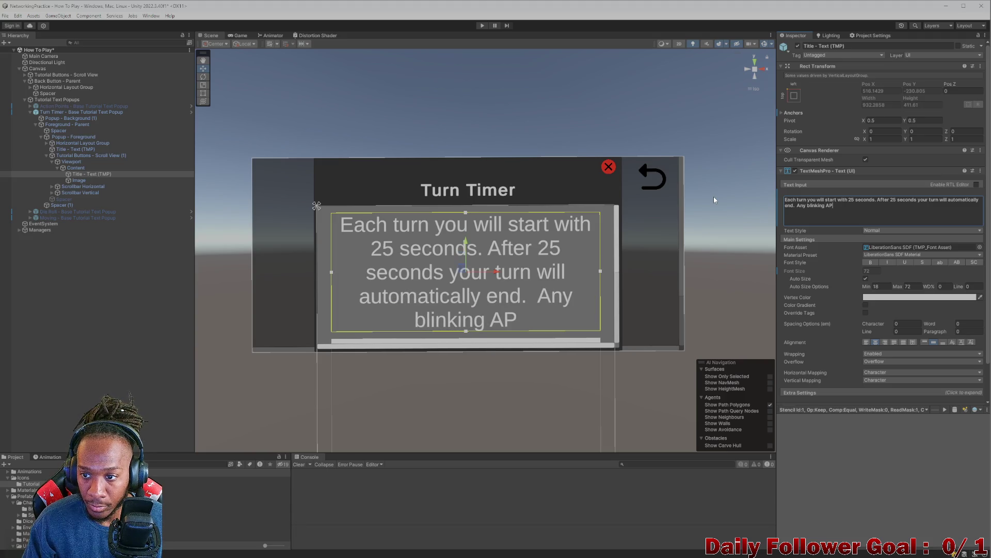
text( will be )
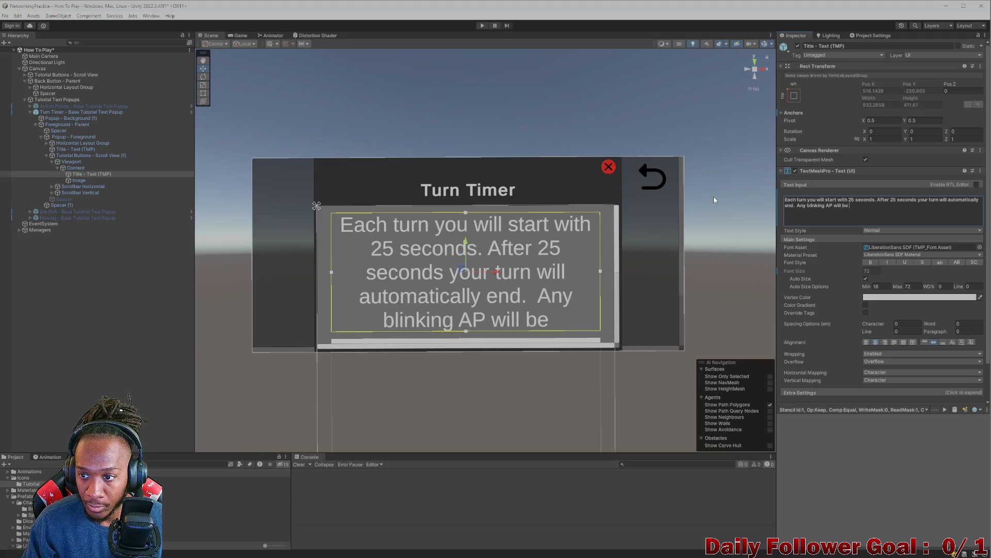
text(refunded)
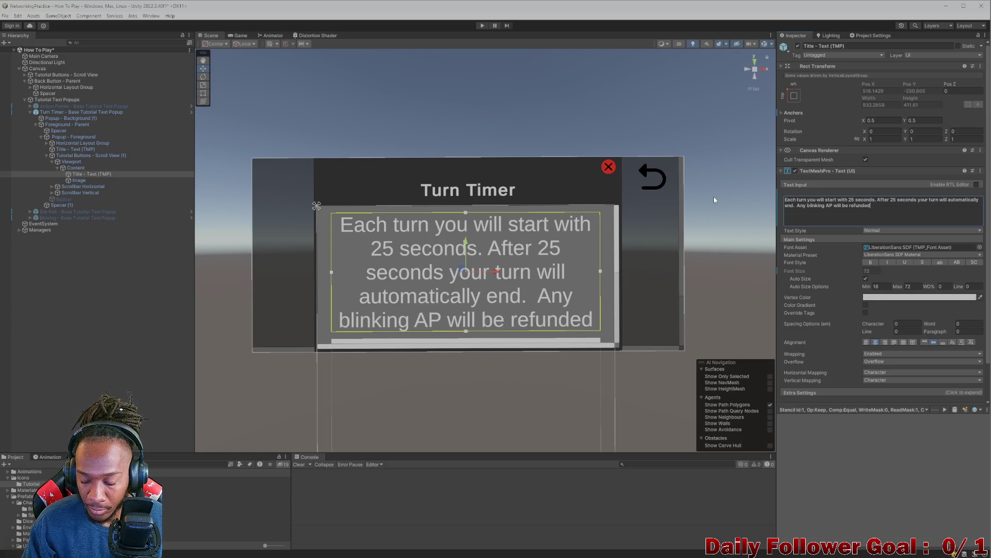
text(, and in)
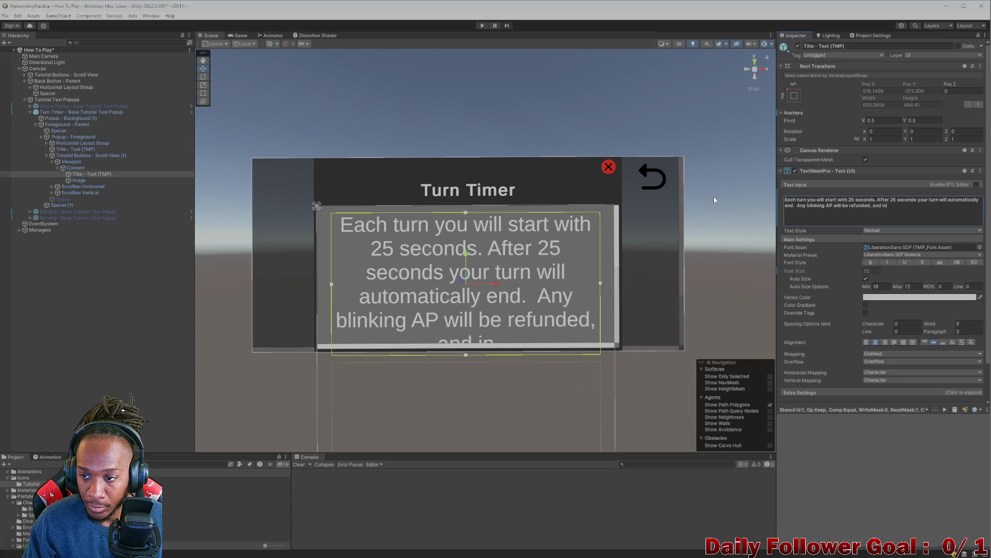
key(BackSpace)
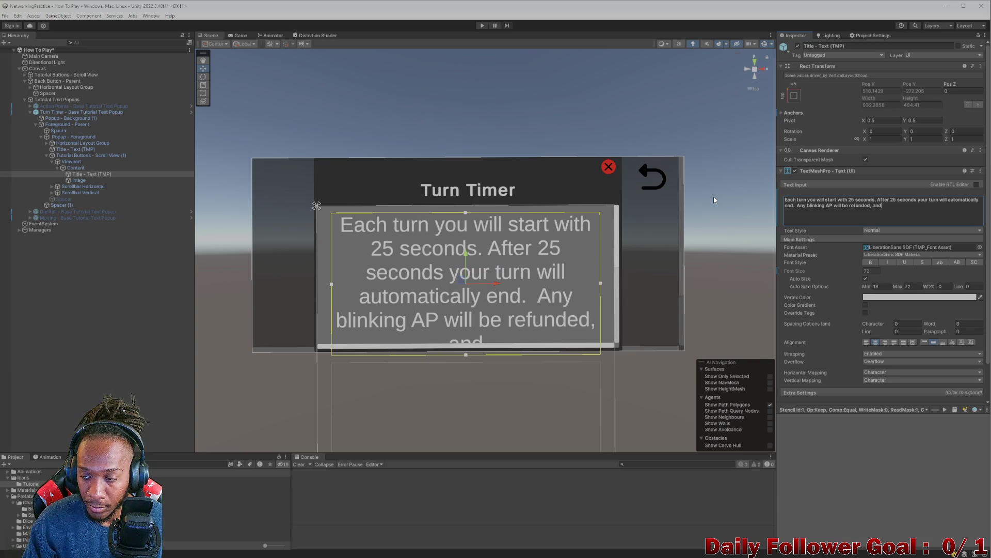
text( abil)
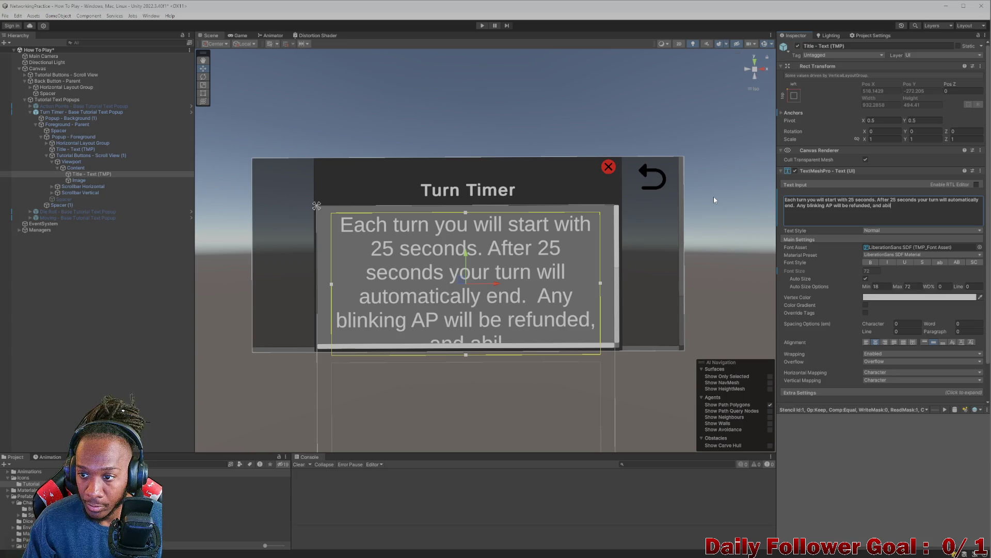
text(iities and move)
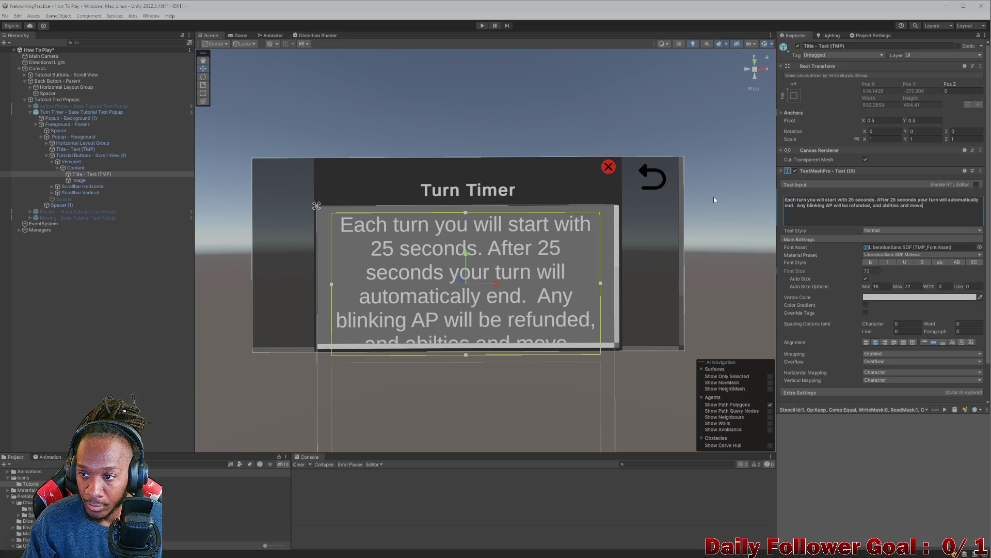
text(s )
text(that havbe)
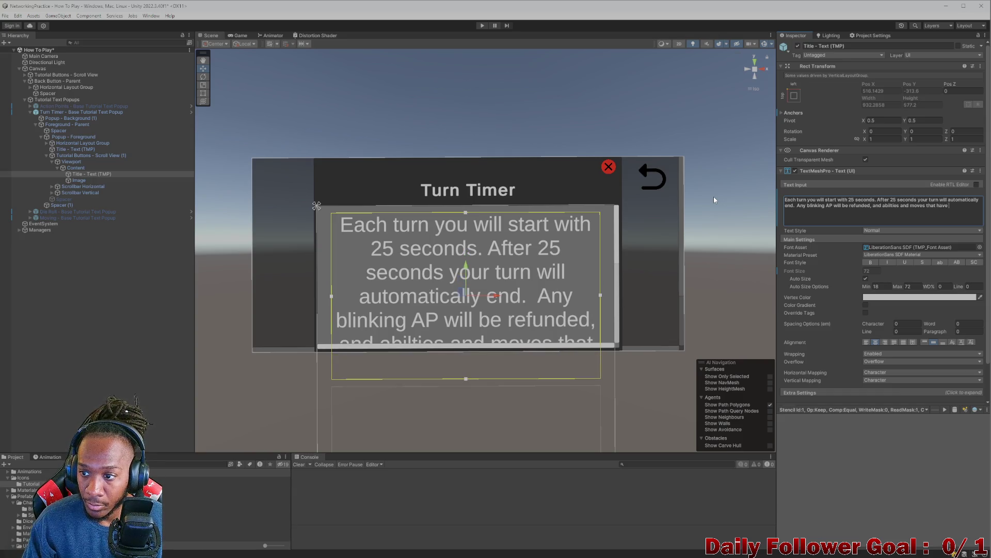
text(not been co)
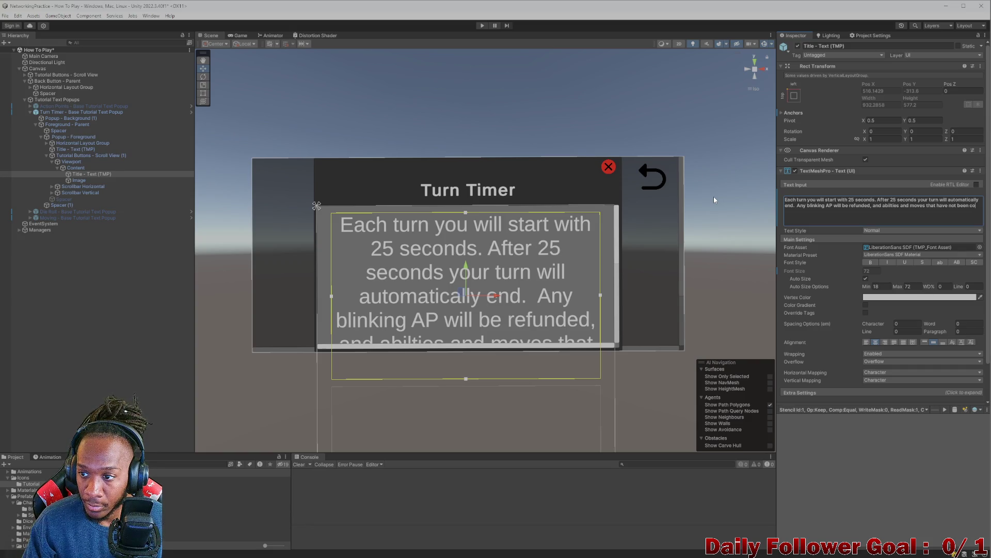
text(nfim)
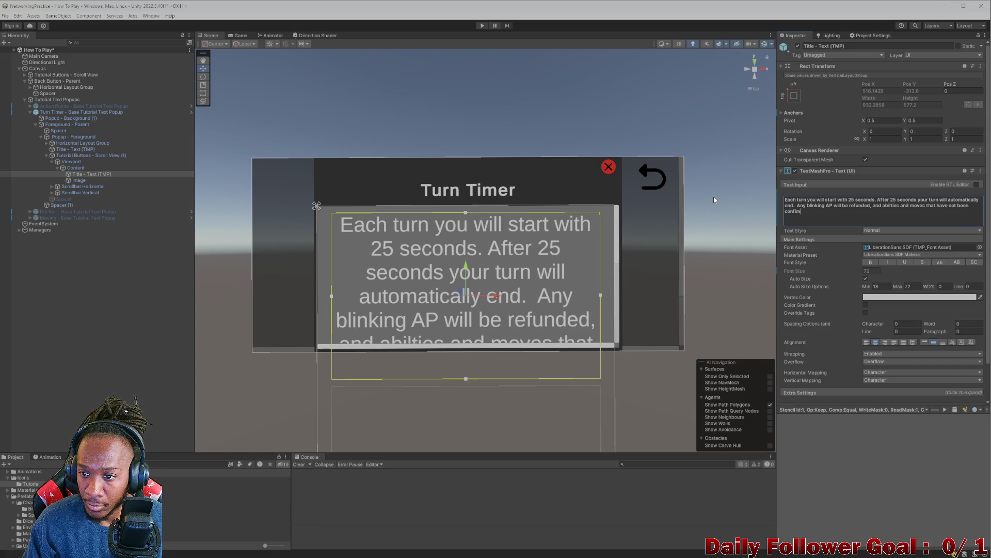
text(d will be s)
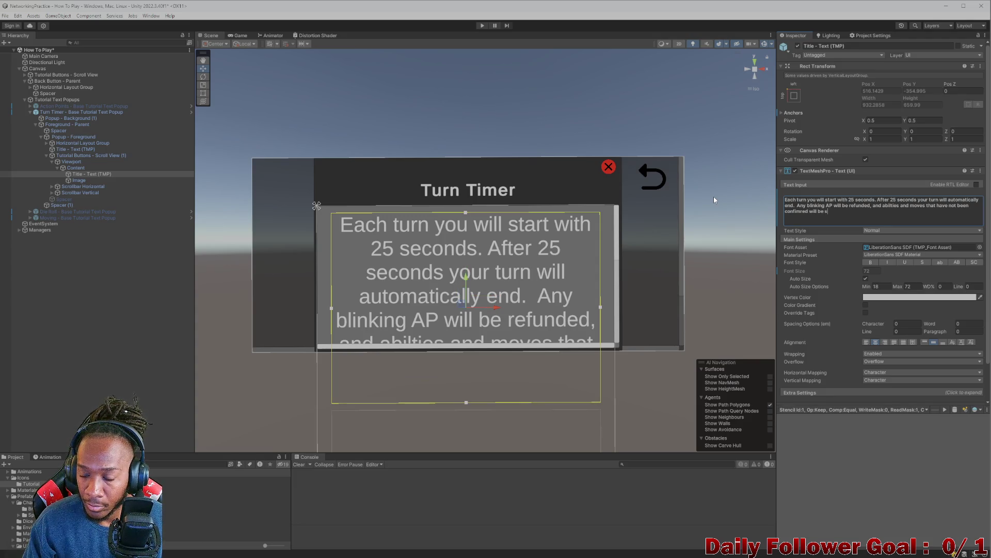
text( re)
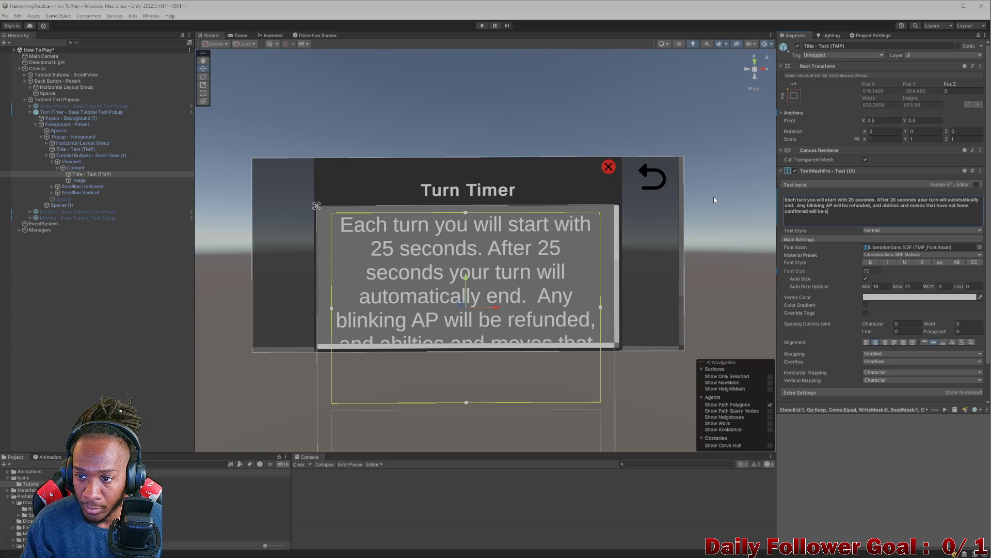
key(BackSpace)
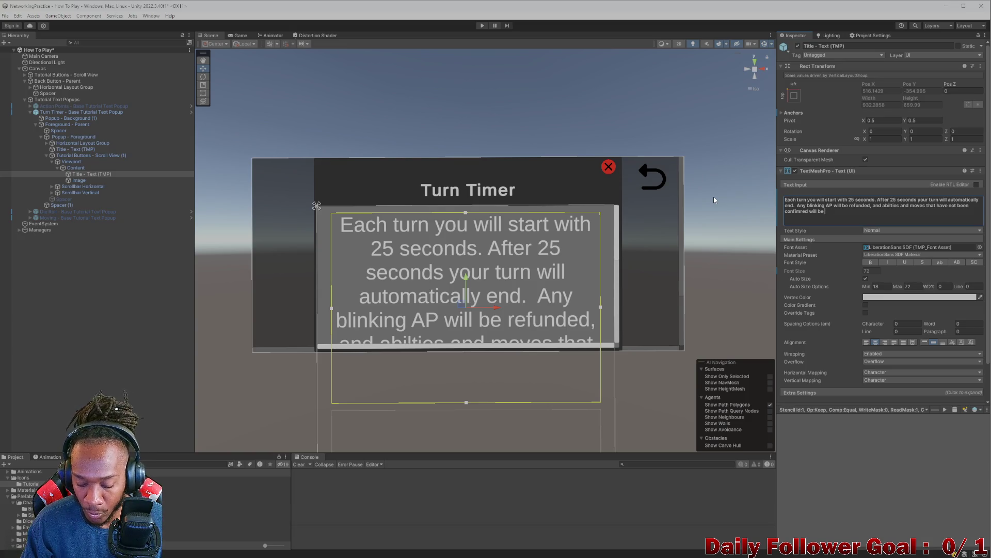
text(reset.)
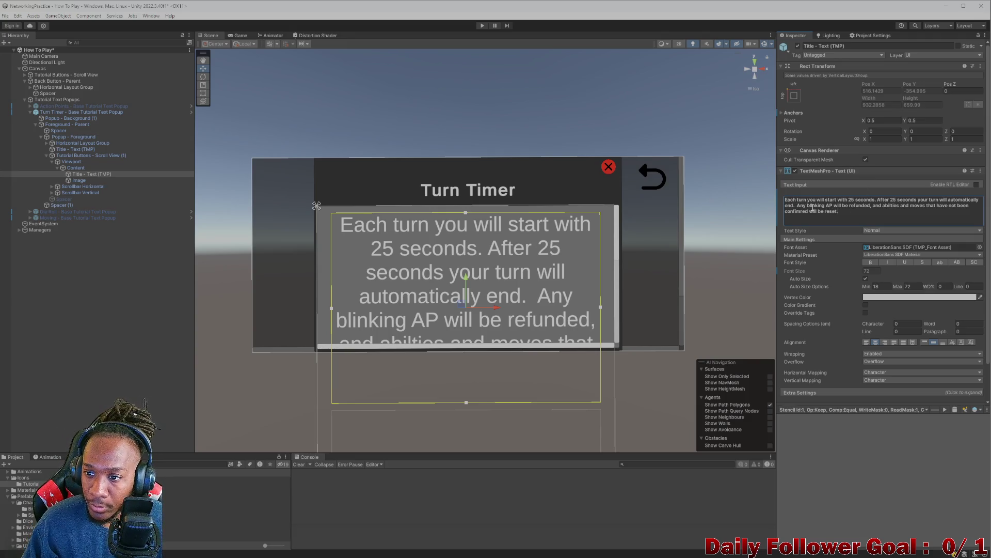
Step: Cut the AP refund clause, capitalize 'Abilities', and change 'moves' to 'movements'
drag(797, 206, 884, 205)
key(BackSpace)
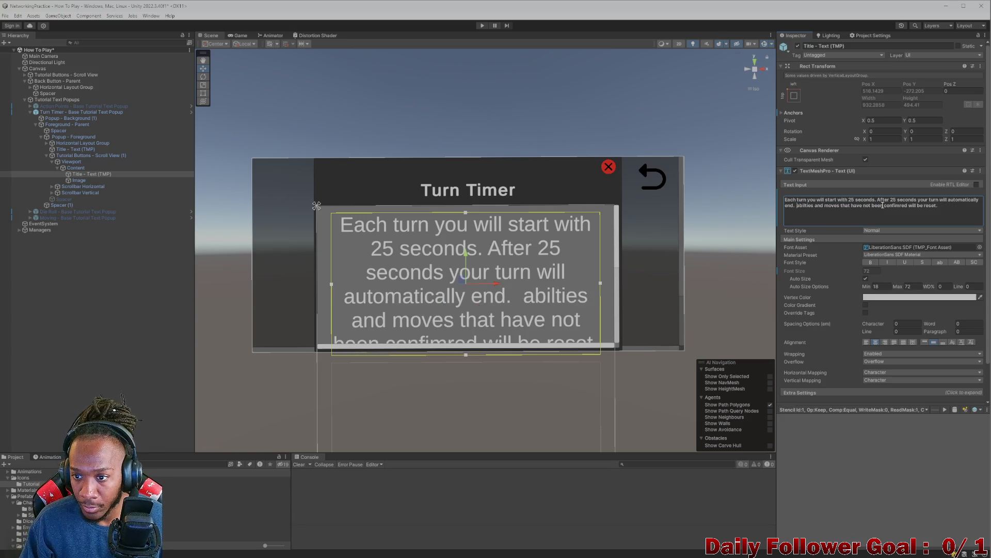
key(Delete)
text(A)
click(842, 205)
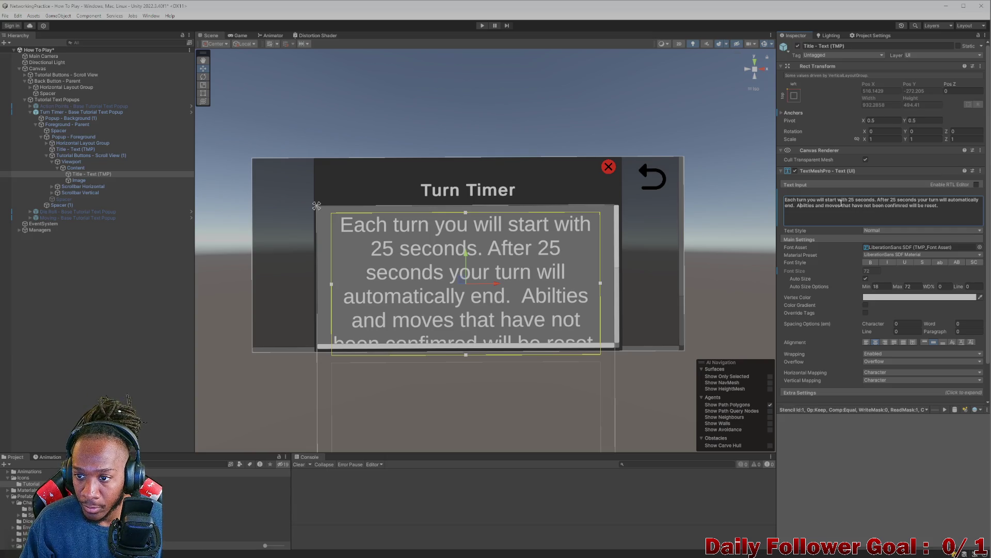
key(BackSpace)
text(m)
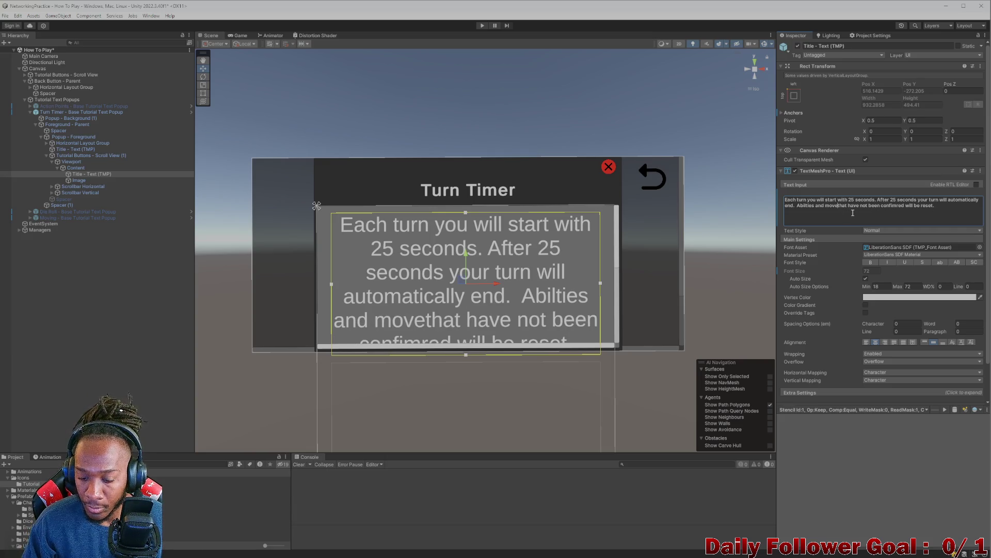
text(ents)
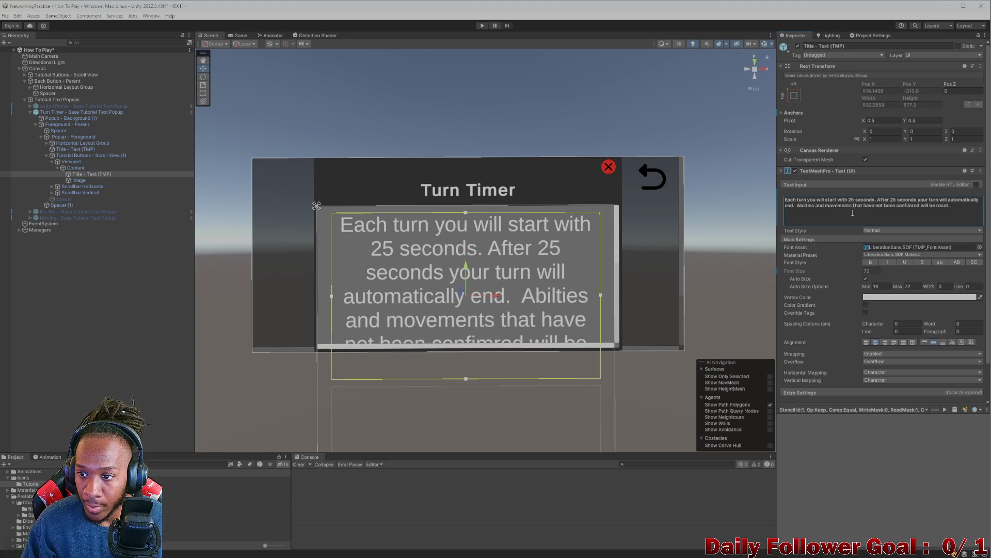
Step: Add 'any blinking AP will be refunded' after 'reset' at the end of the text
click(956, 205)
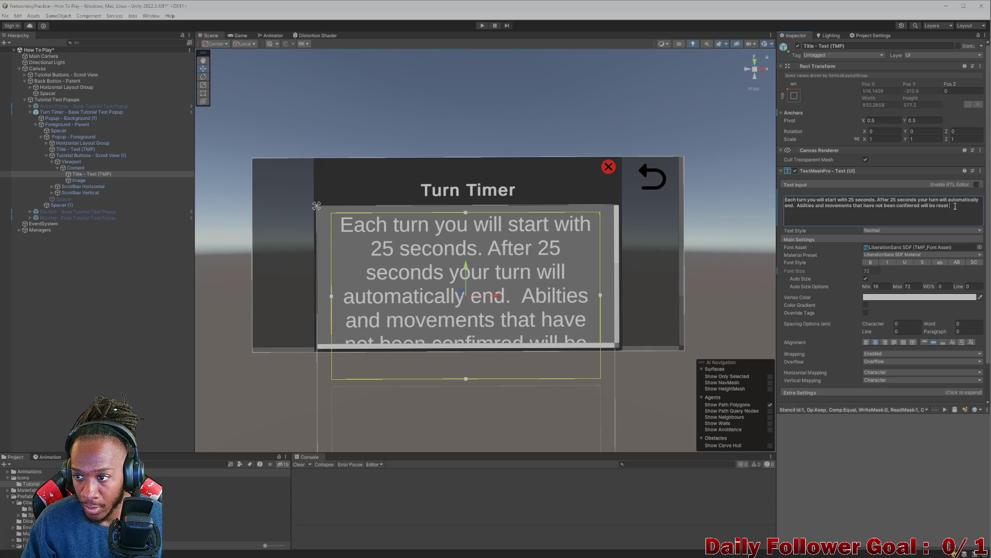
text(Any blinking AP will be refunded, and)
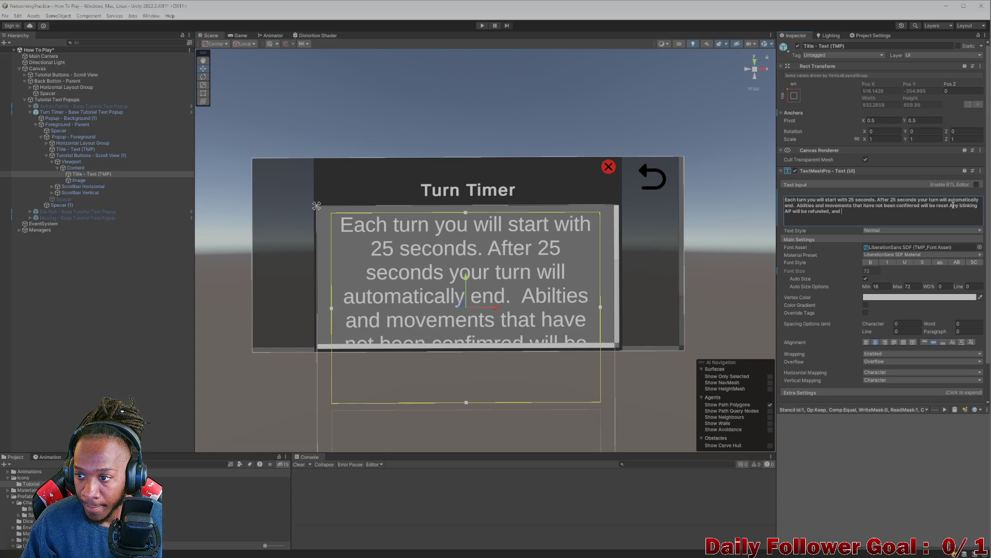
double_click(952, 206)
key(BackSpace)
text(ny)
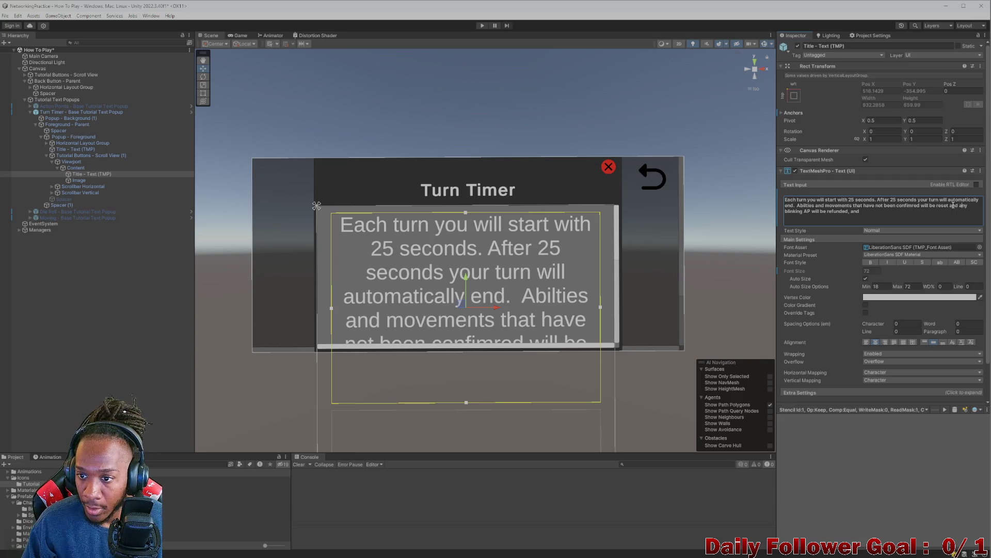
key(BackSpace)
key(BackSpace)
key(BackSpace)
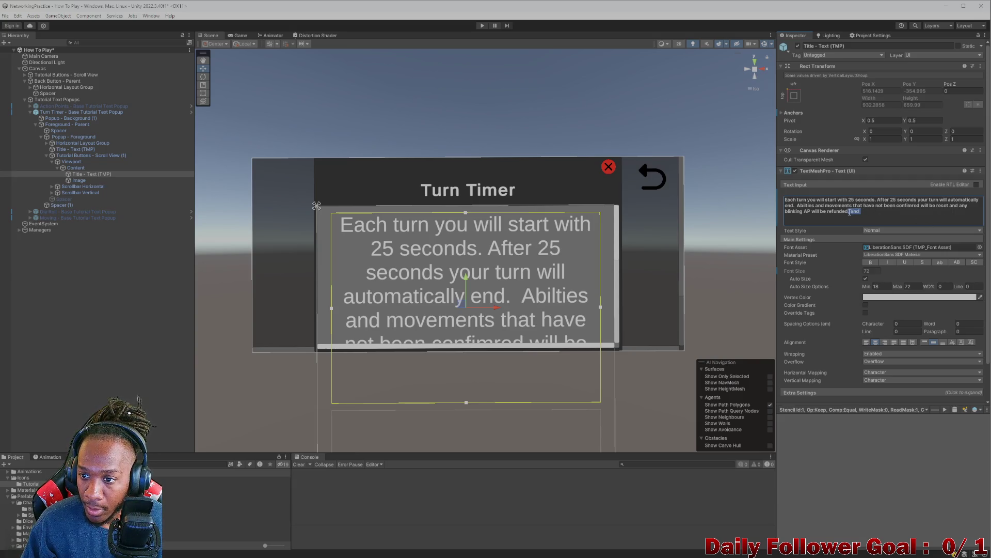
Step: Append a parenthetical key note that the timer stops while animating a movement or an attack
text(()
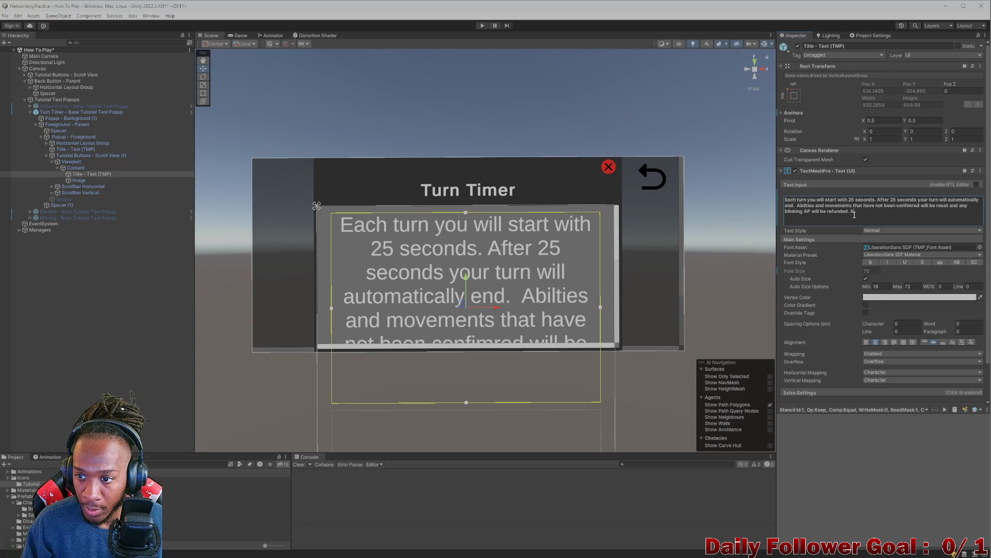
text(A ke)
text( note )
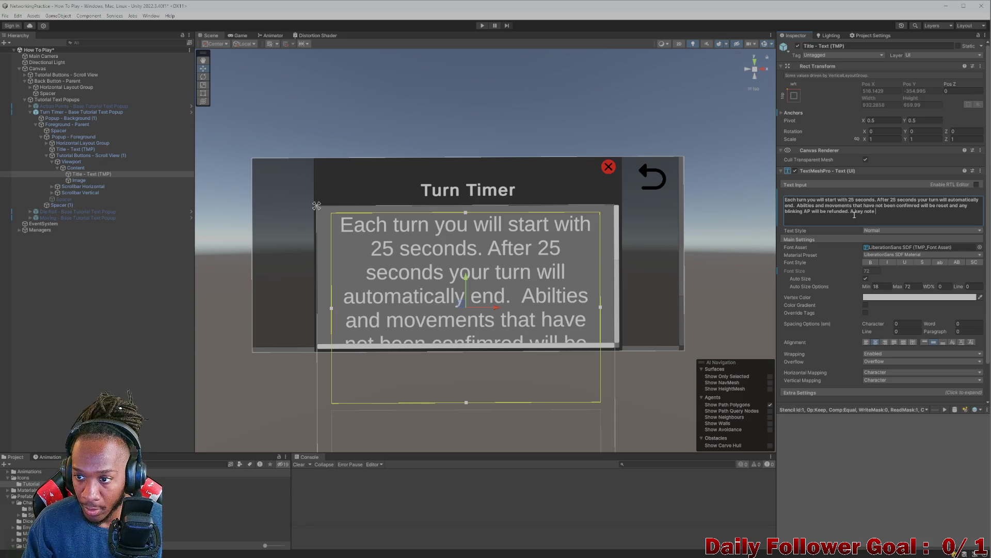
text( tha)
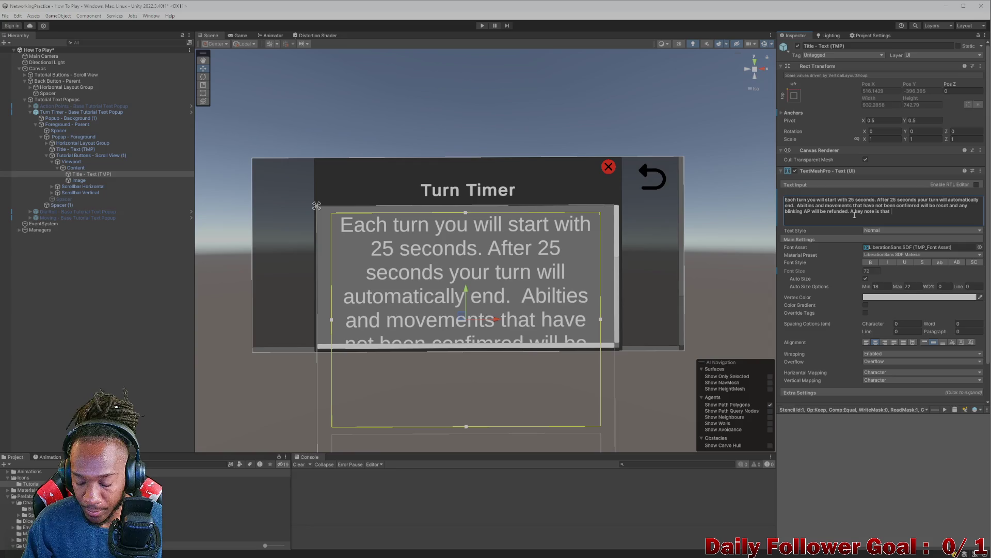
text(th)
text( time )
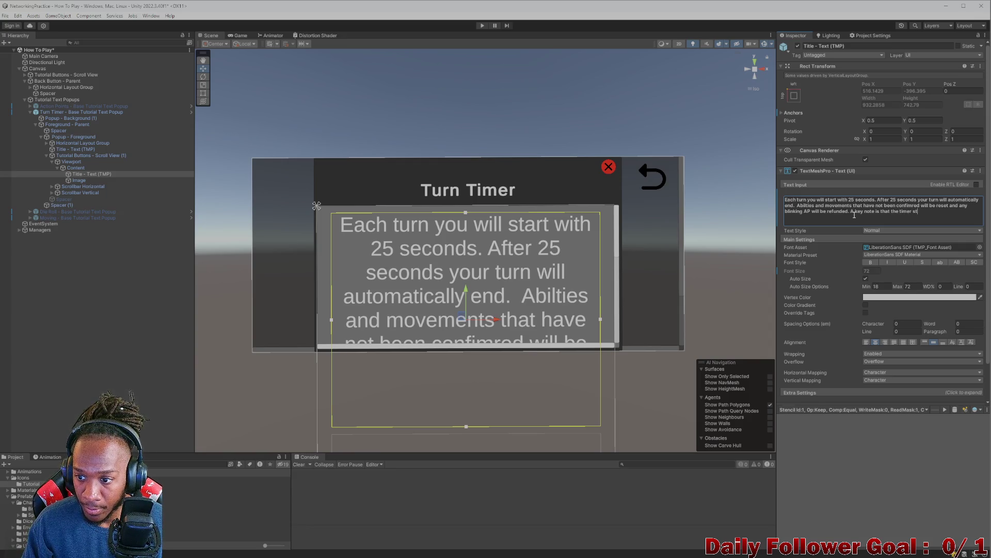
text( while )
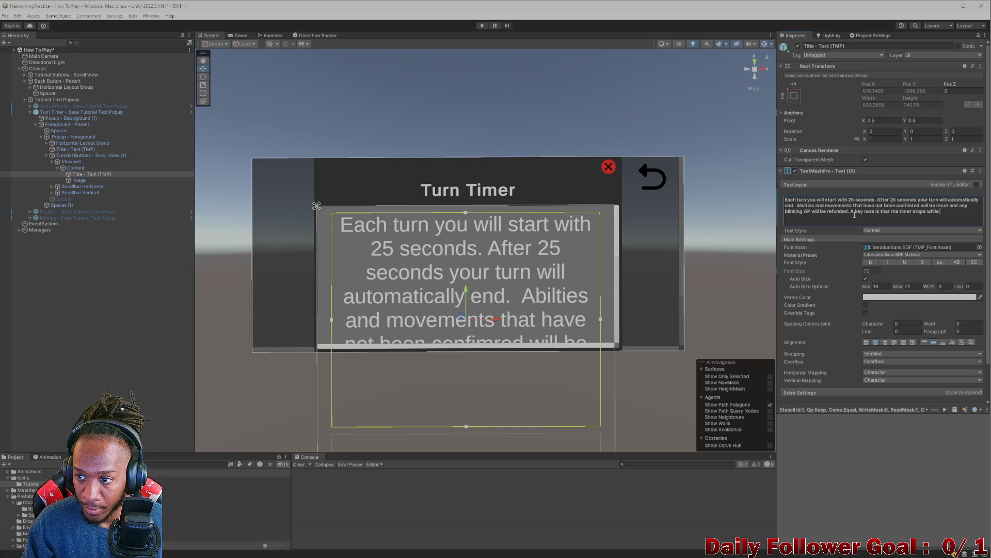
text(you are )
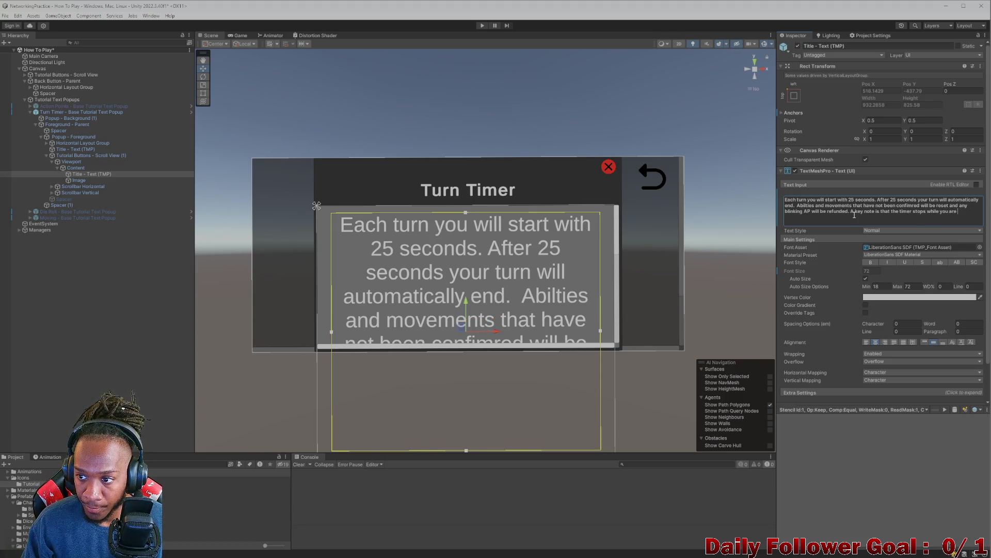
text(animati)
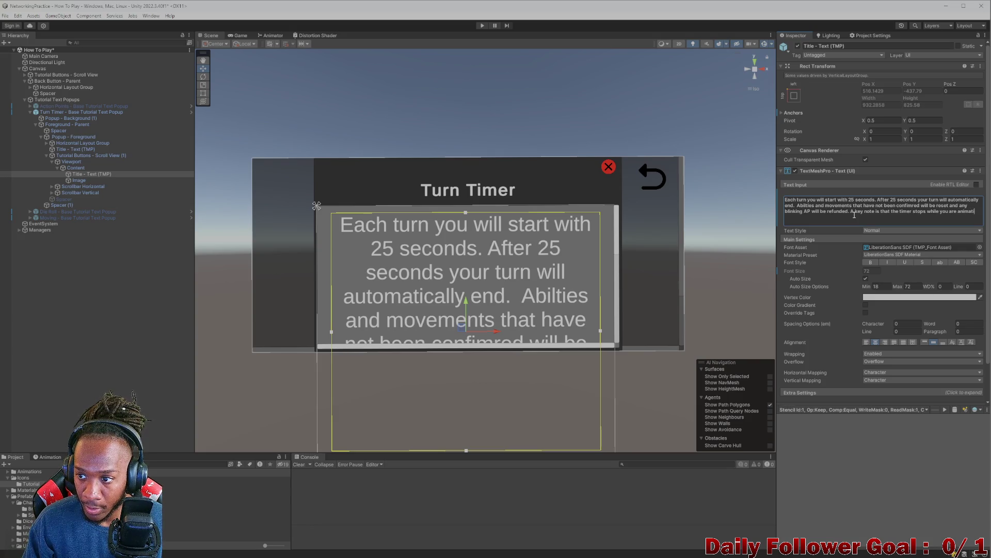
text(ng.)
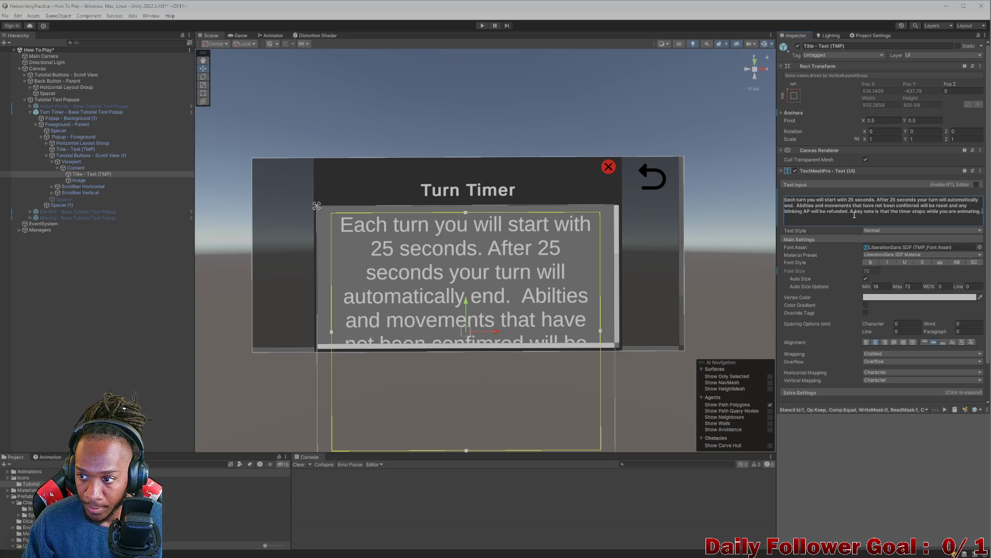
text(he)
text(ter)
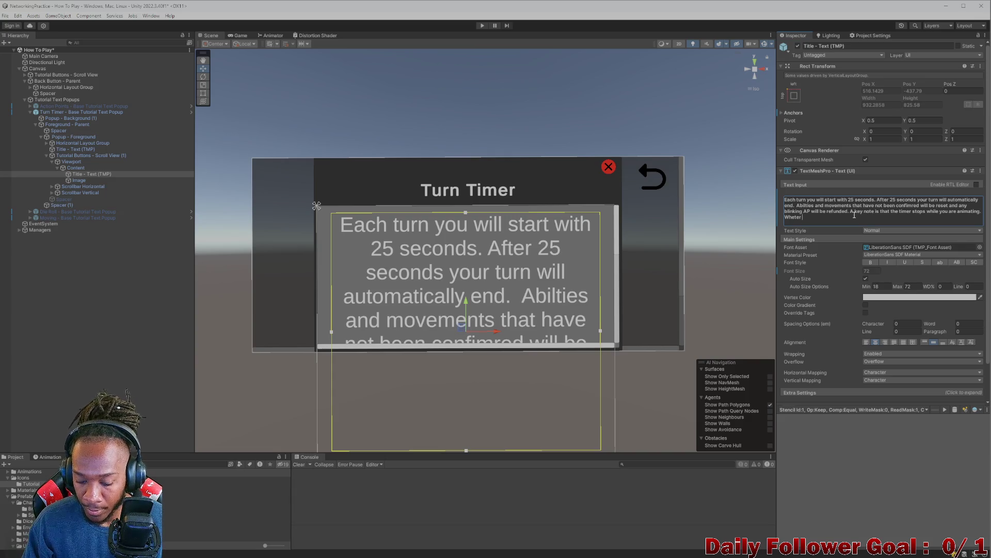
key(BackSpace)
key(BackSpace)
key(BackSpace)
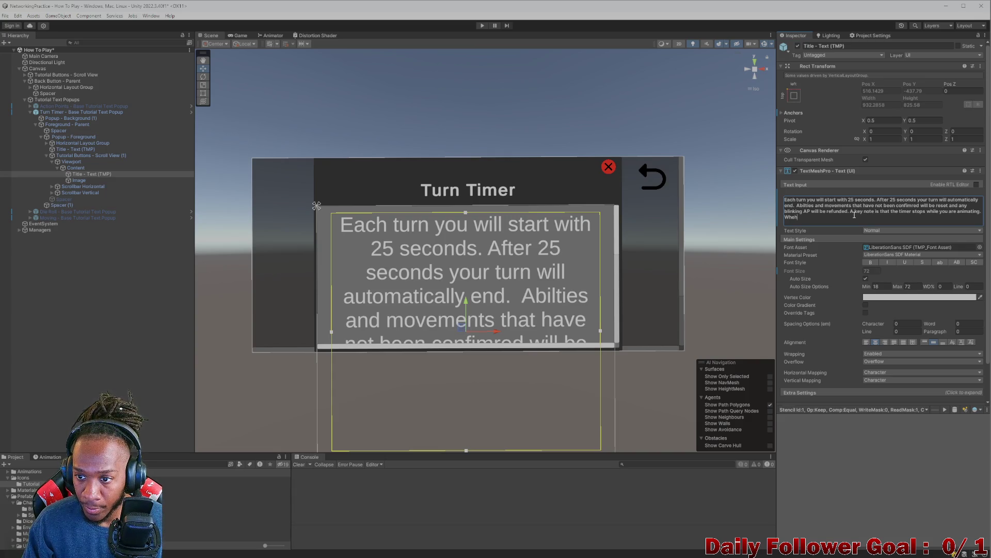
text(her it be movement )
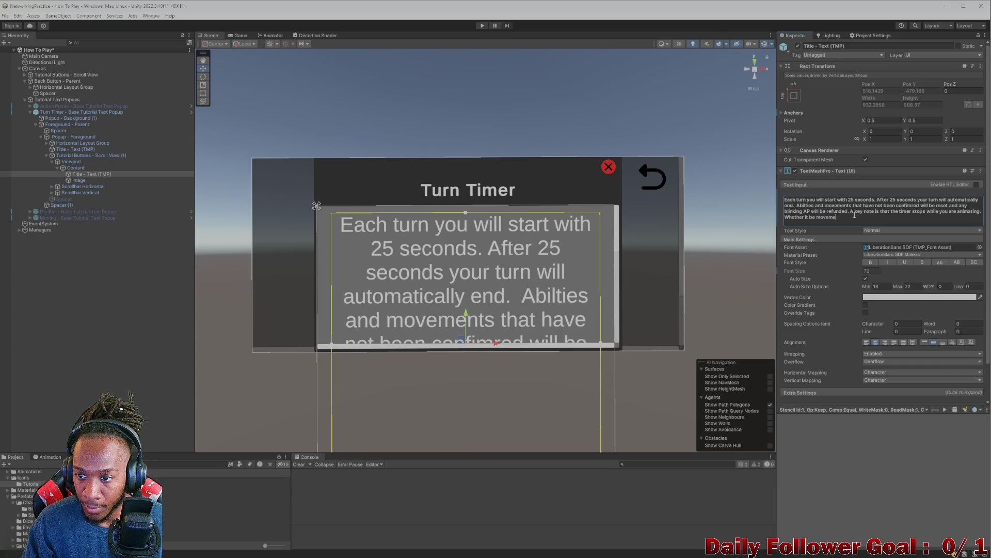
text(or an attack. )
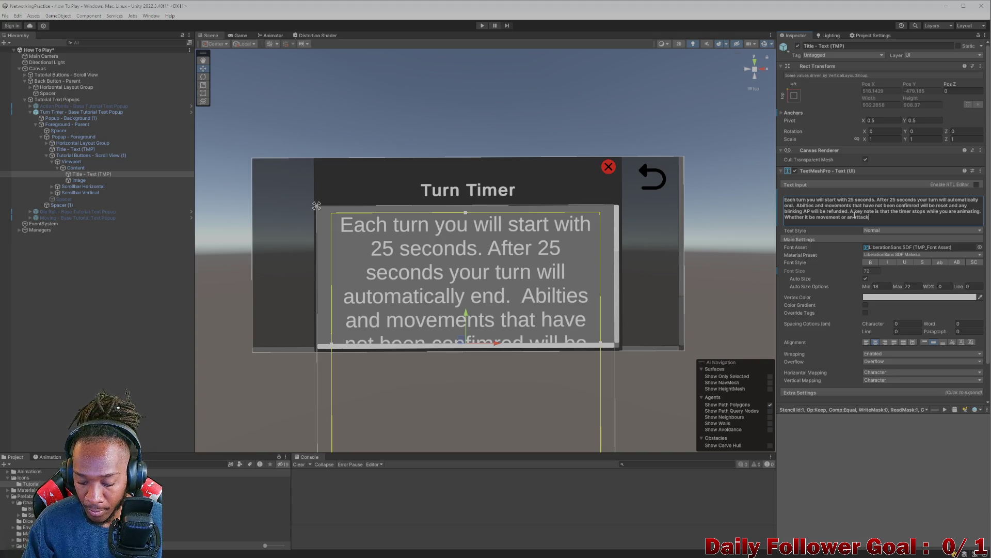
text(Y)
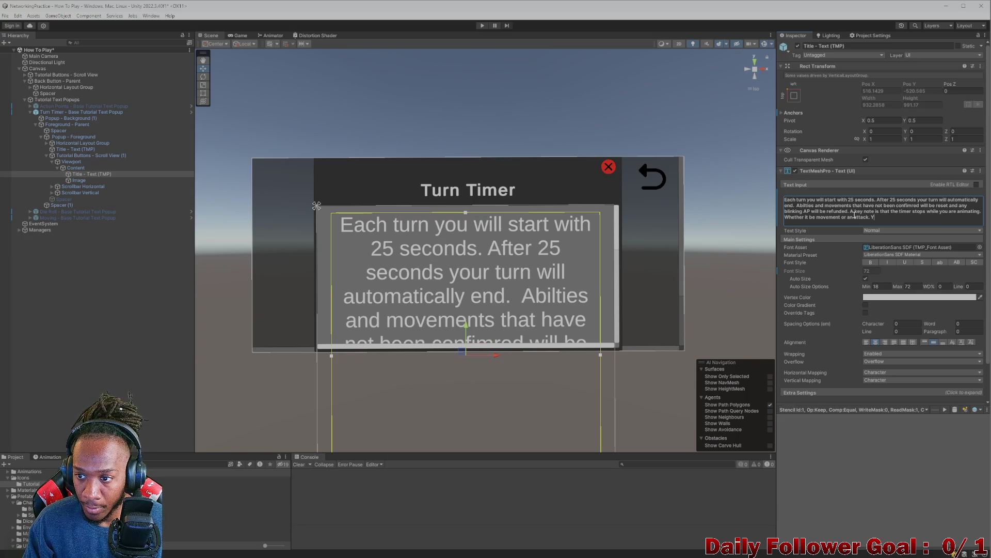
text(our anima)
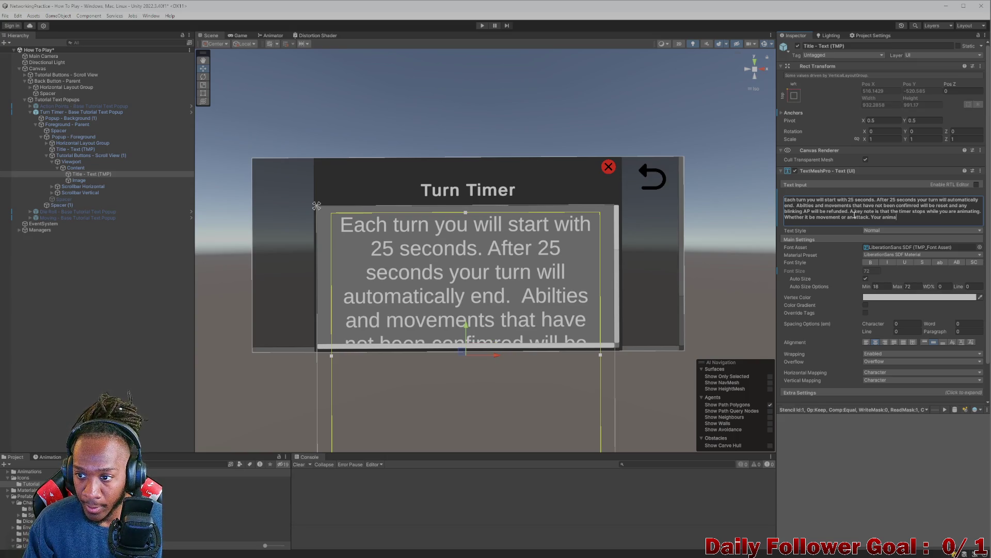
text(ting)
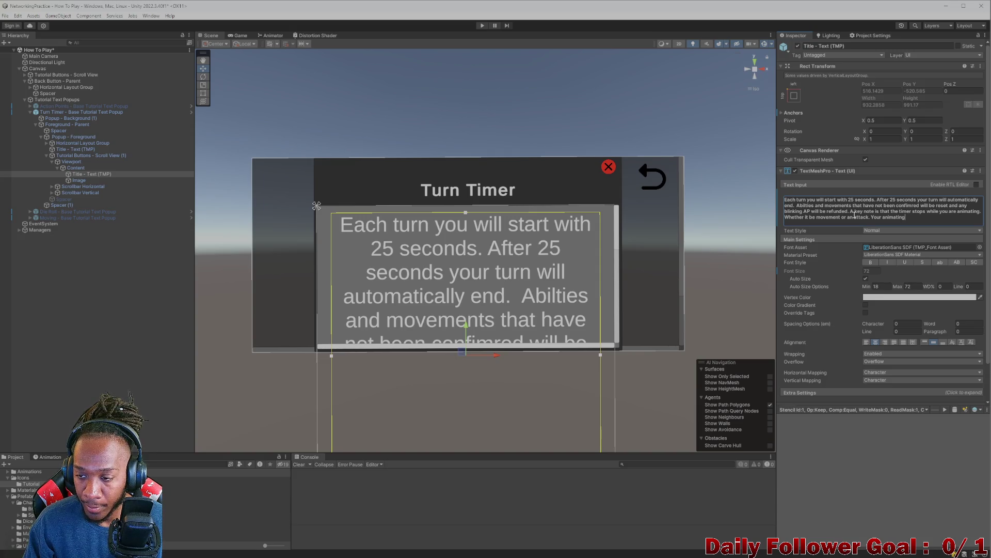
Step: Append that animation time doesn't count against your 25 seconds and turns wait for animations
key(BackSpace)
key(BackSpace)
key(BackSpace)
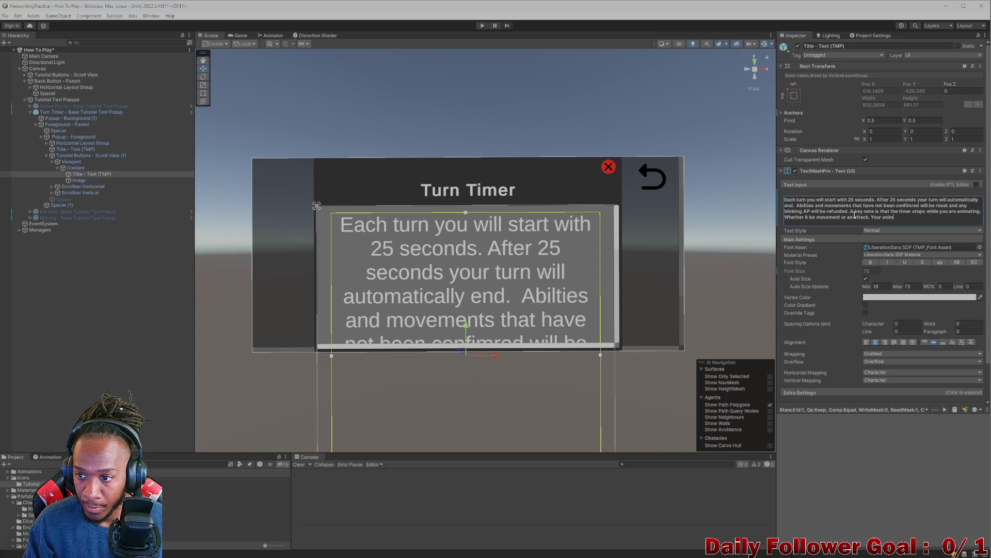
text(tme in)
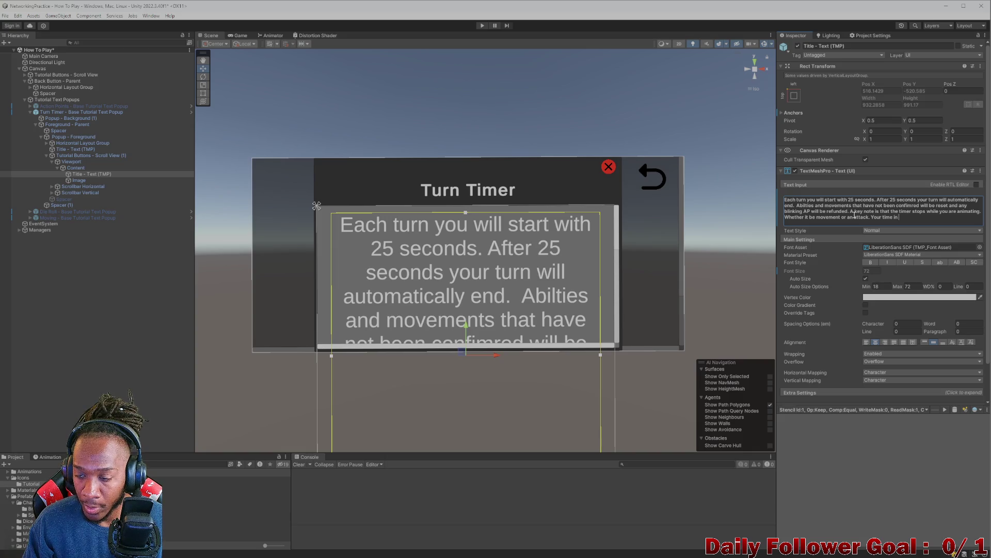
text( an)
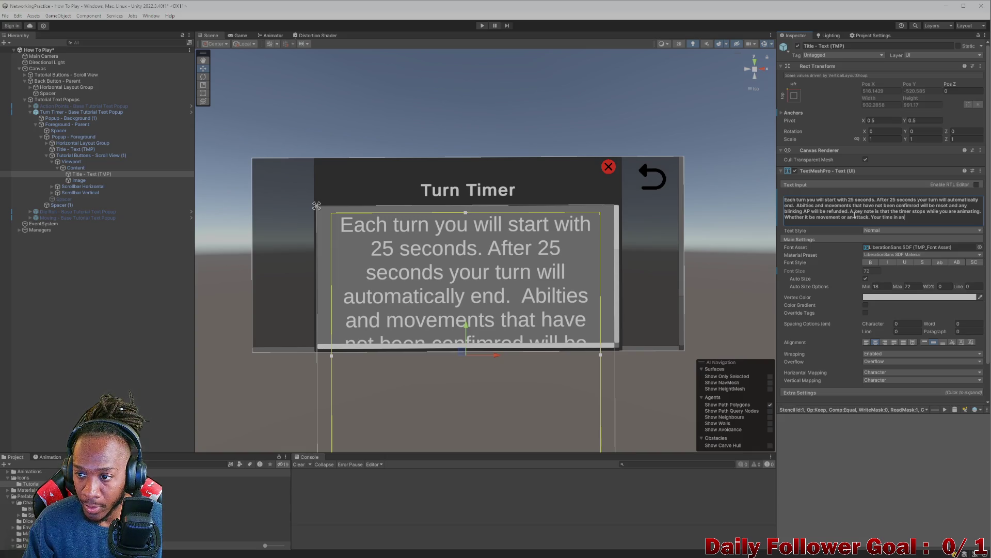
text(imation )
text(does not avo)
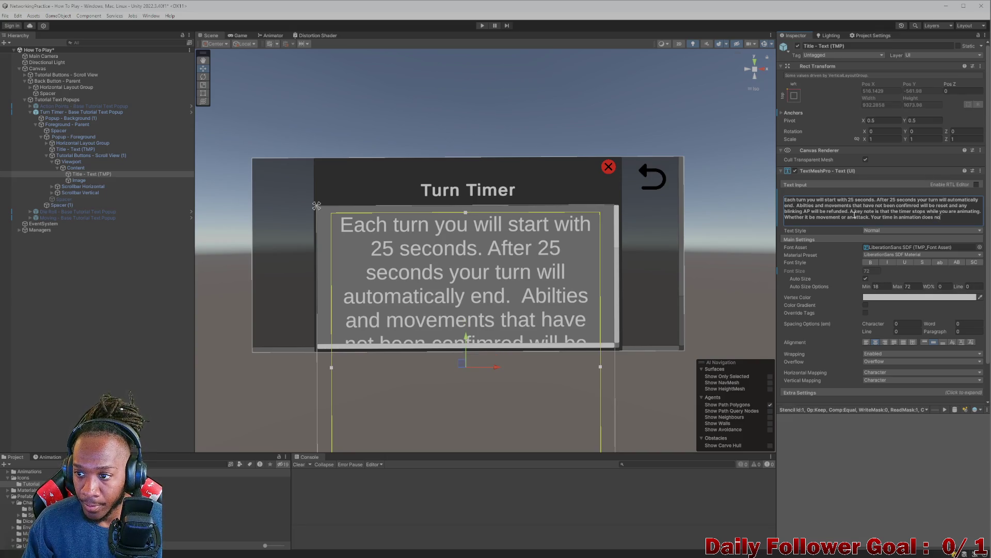
key(BackSpace)
key(BackSpace)
key(BackSpace)
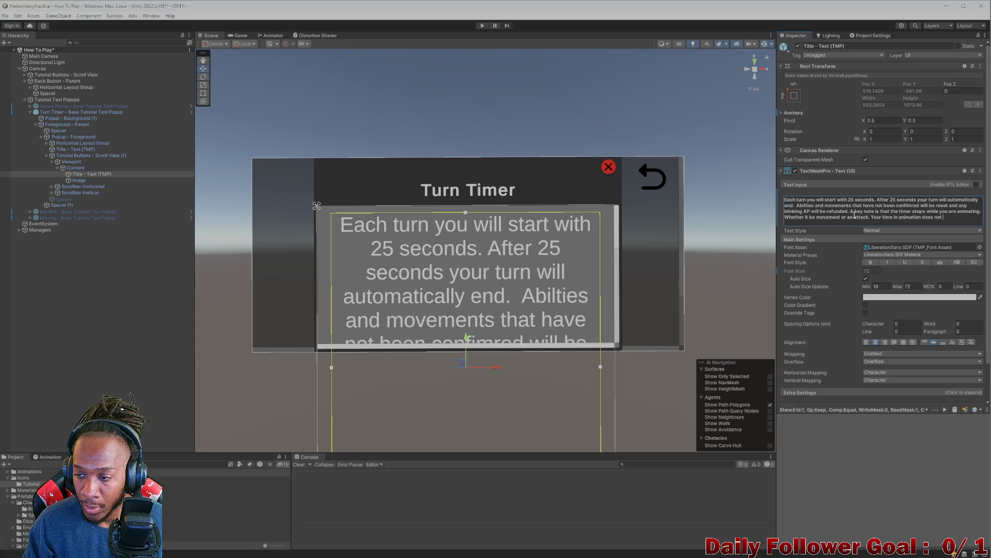
text(coun)
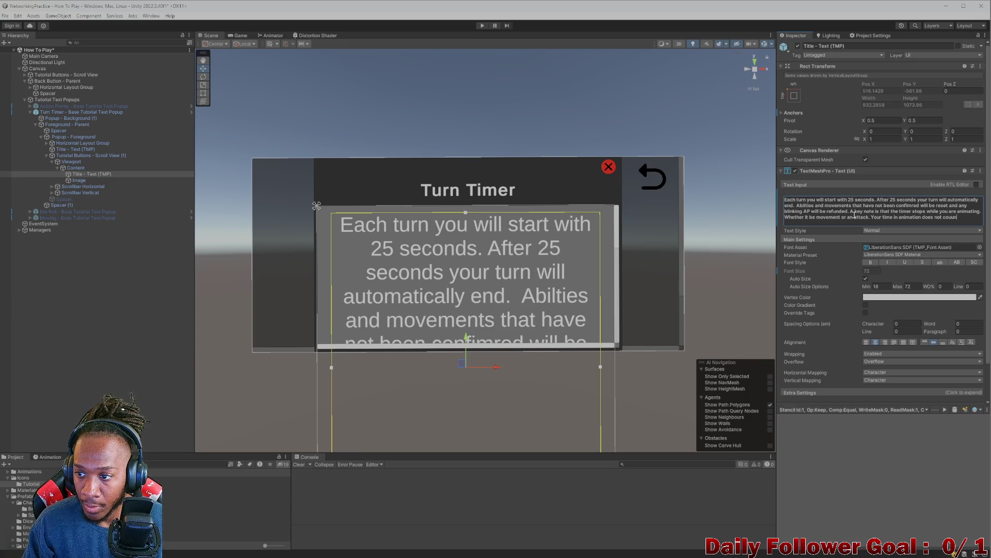
key(BackSpace)
text(t aga)
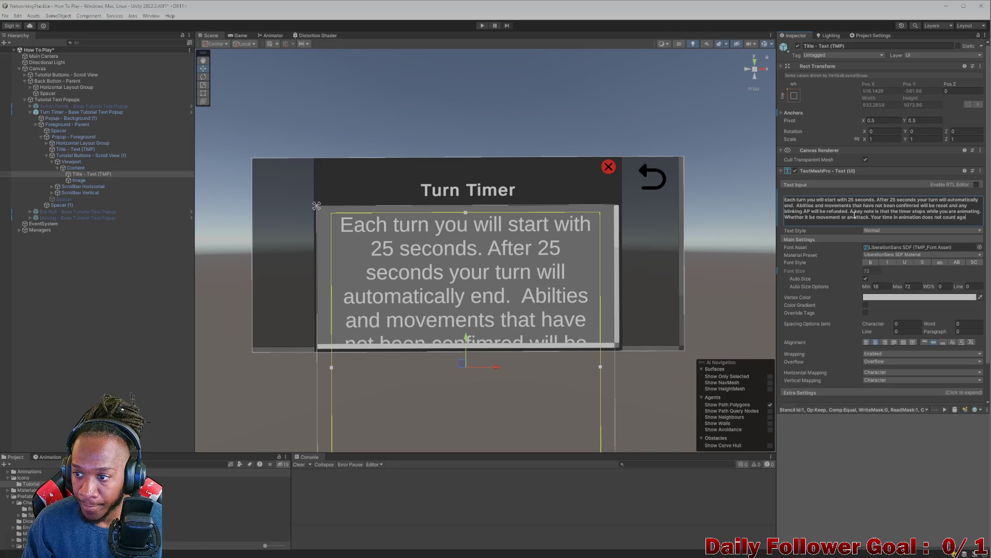
text(ist )
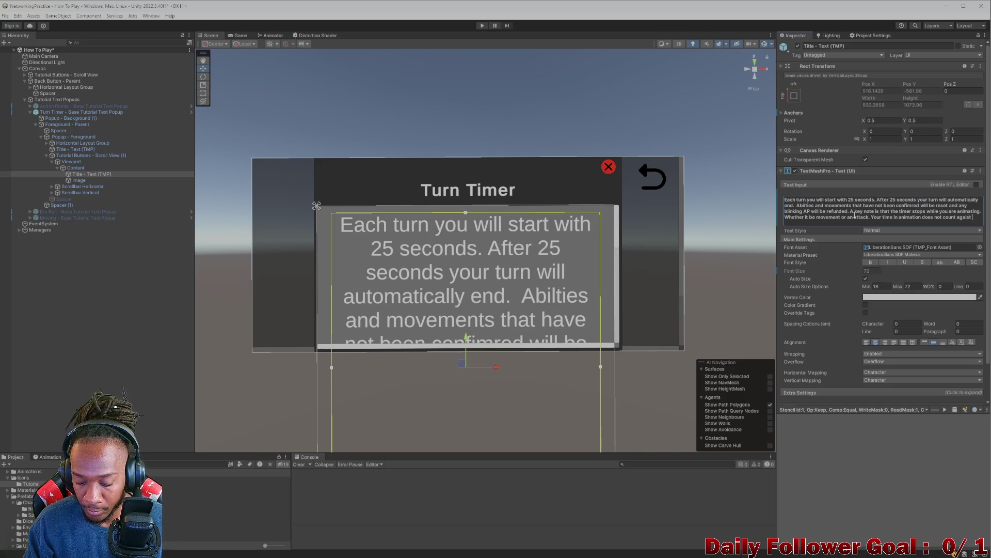
text(your)
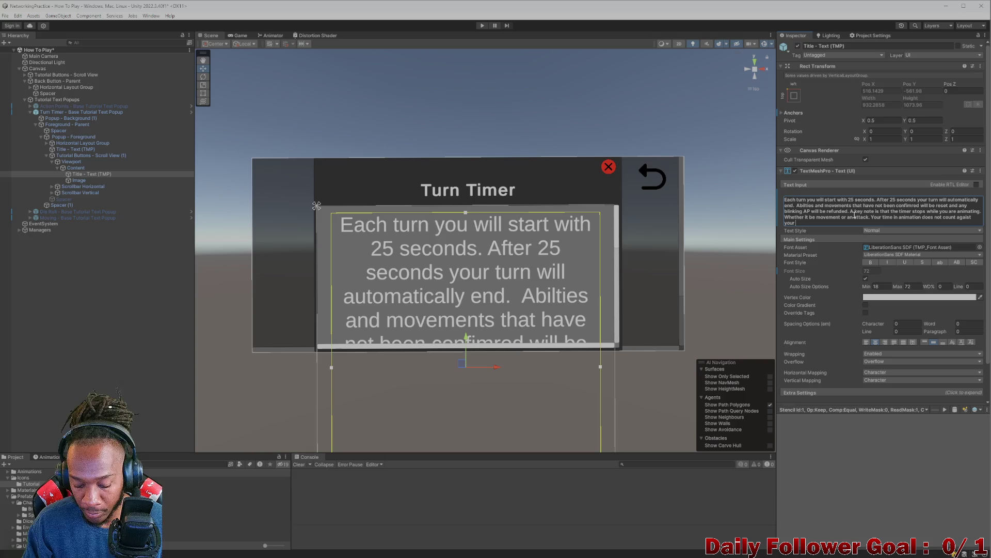
text( 25 seconds.)
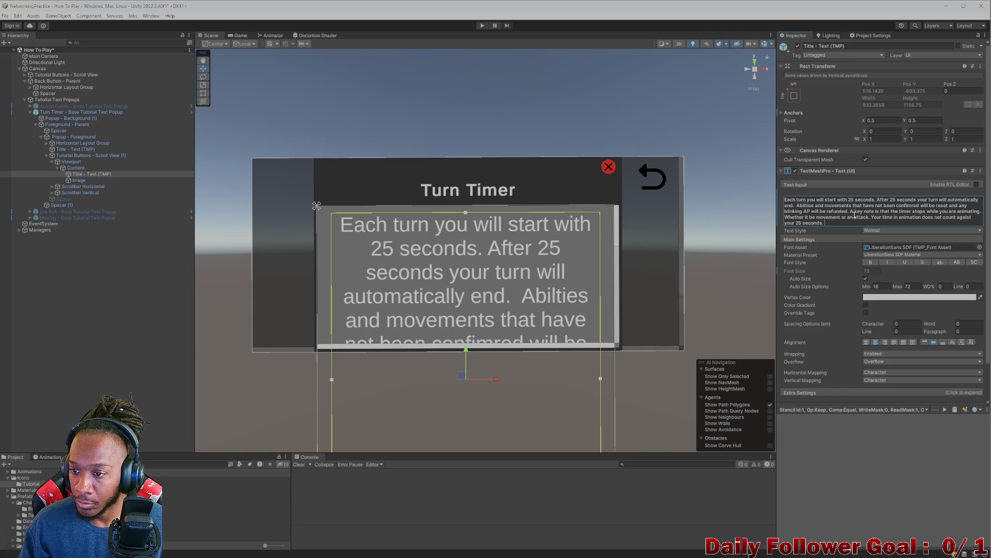
text( If)
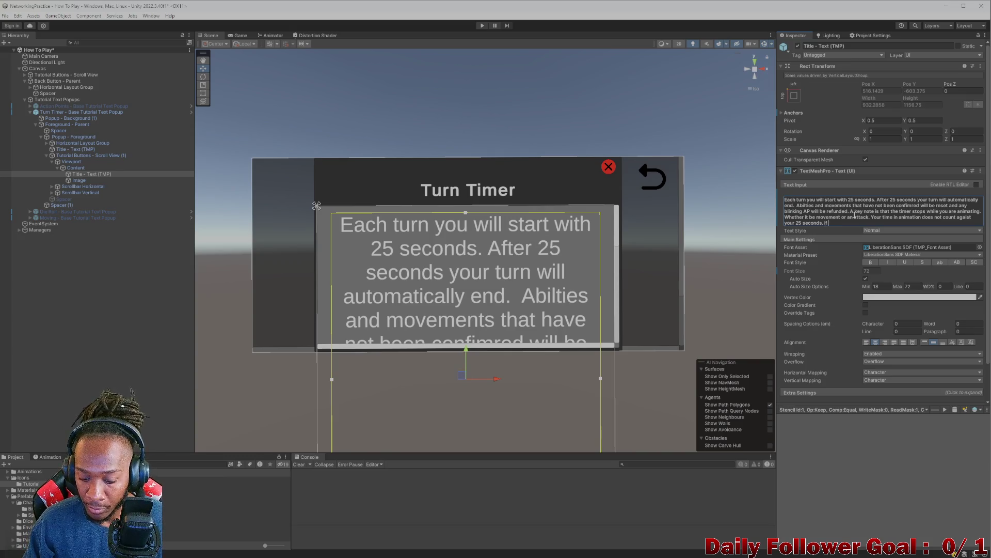
text(ou)
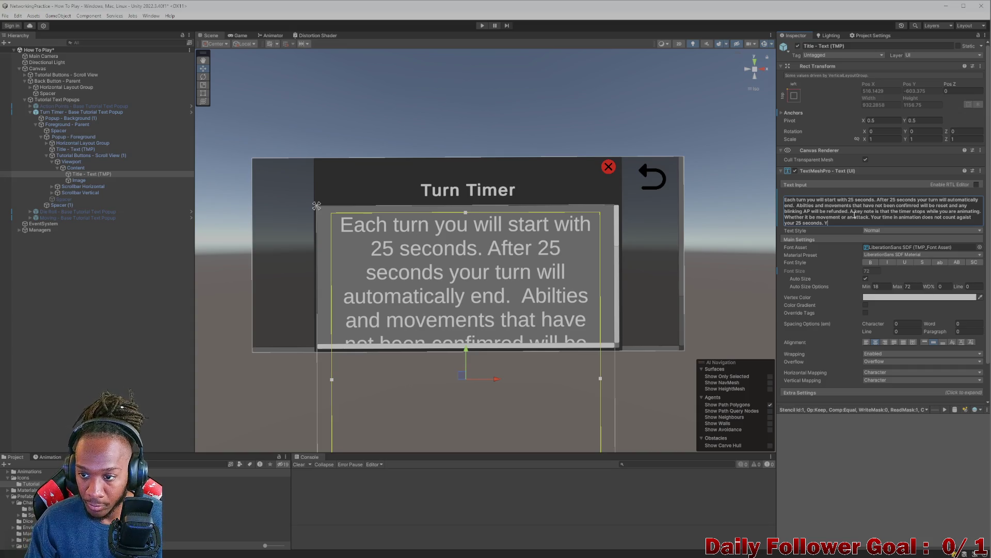
text(Your turn w)
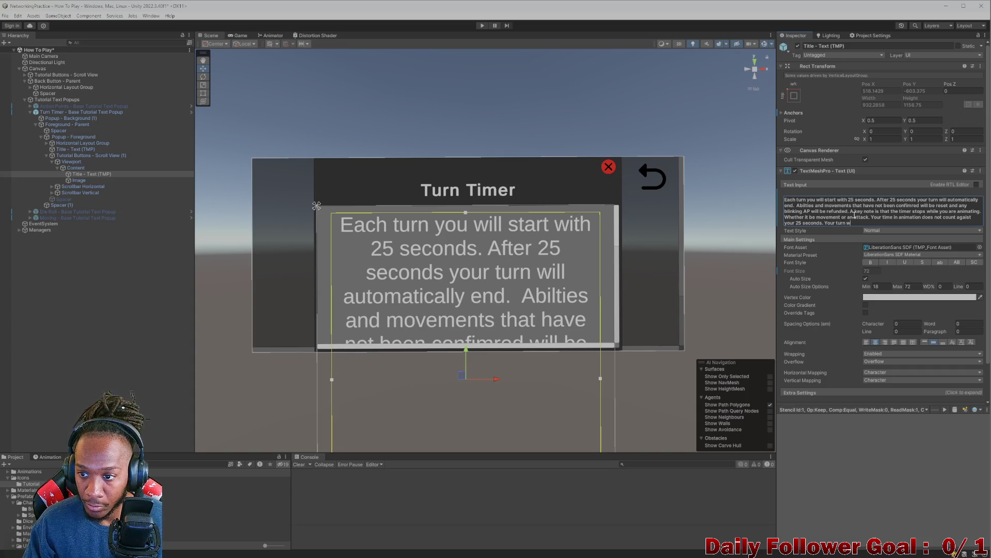
text(ill not end until y)
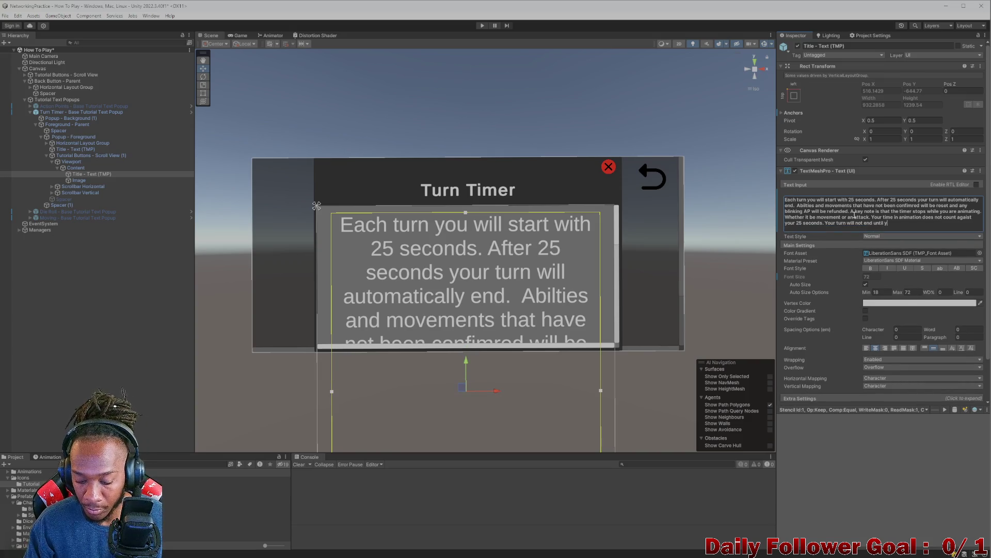
text(our in g)
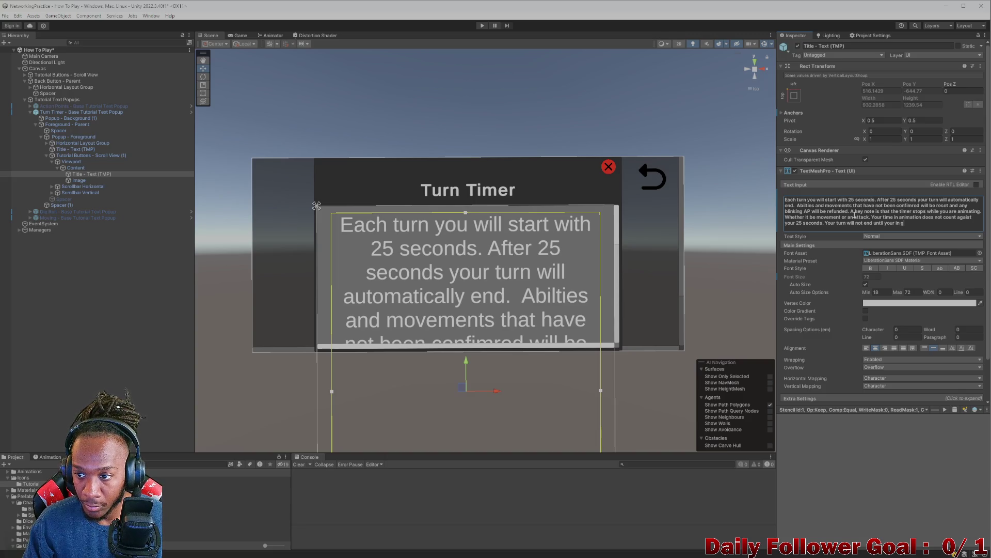
key(BackSpace)
text(progress moves and abili)
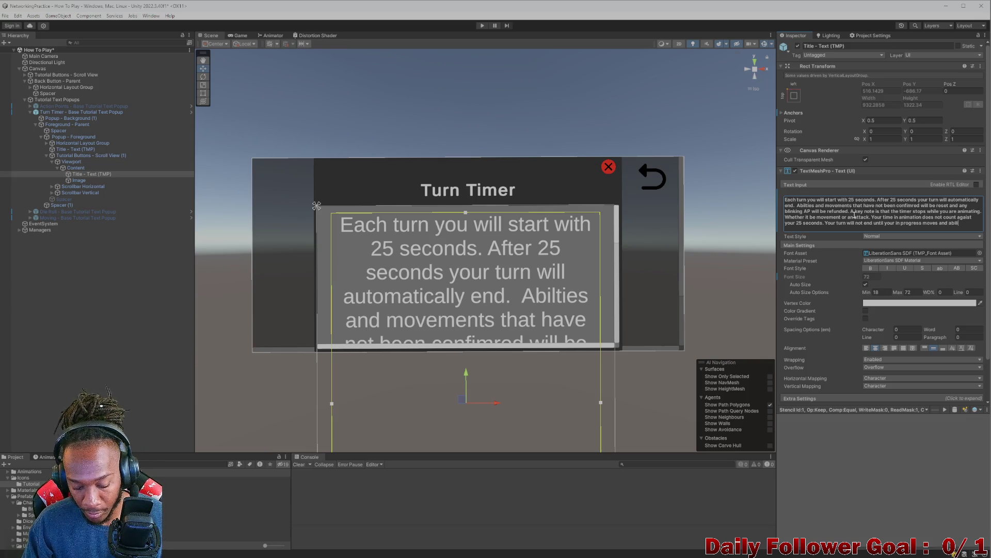
text(tes have fin)
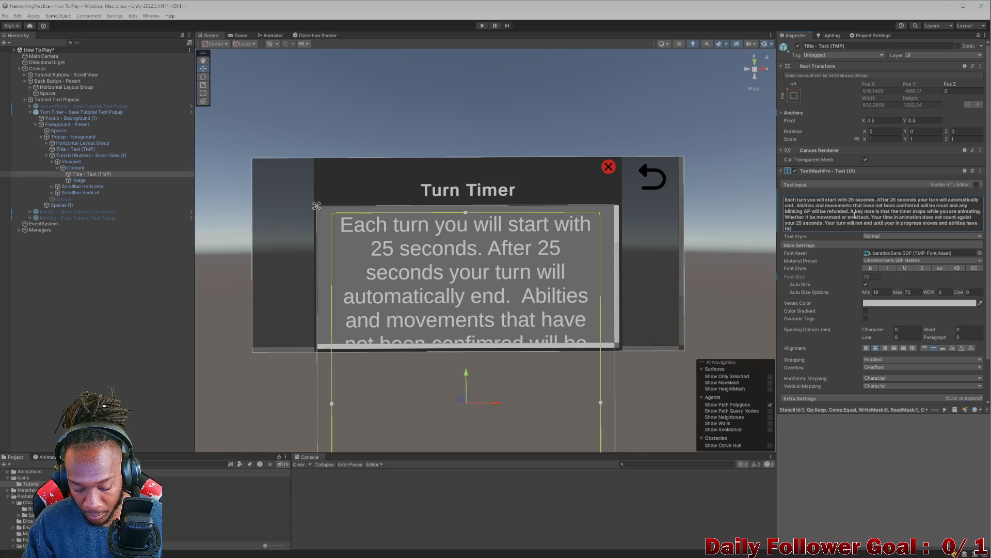
text(ishe animati)
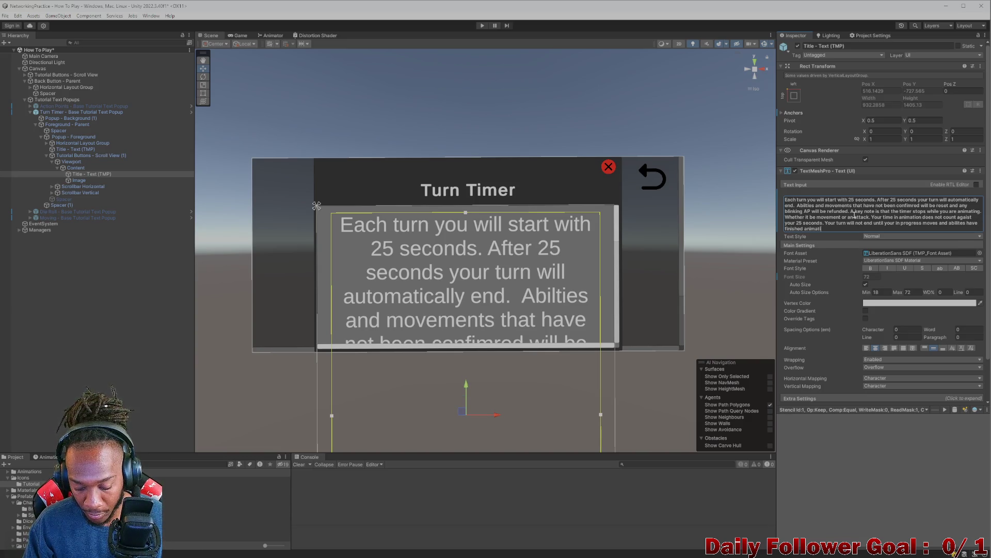
text(g)
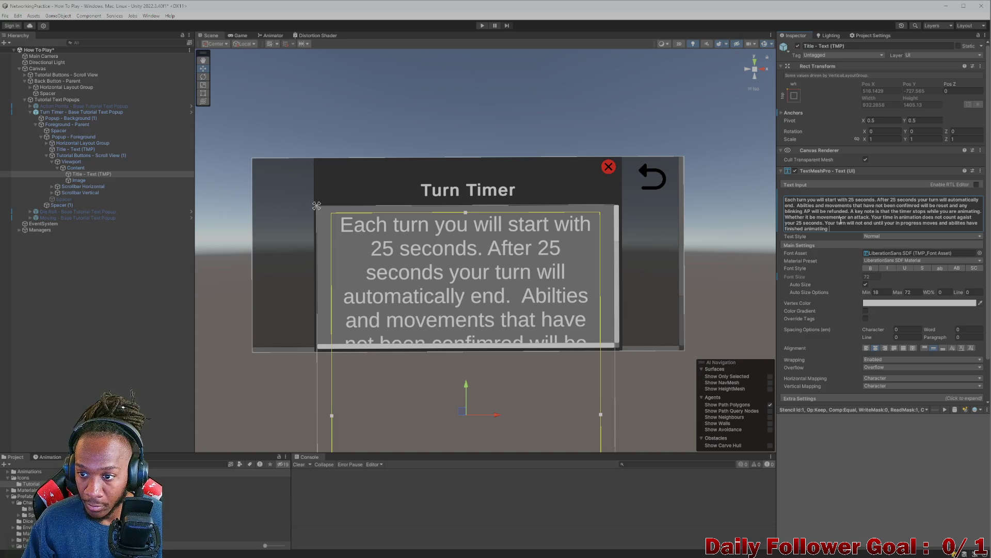
key(ctrl+a)
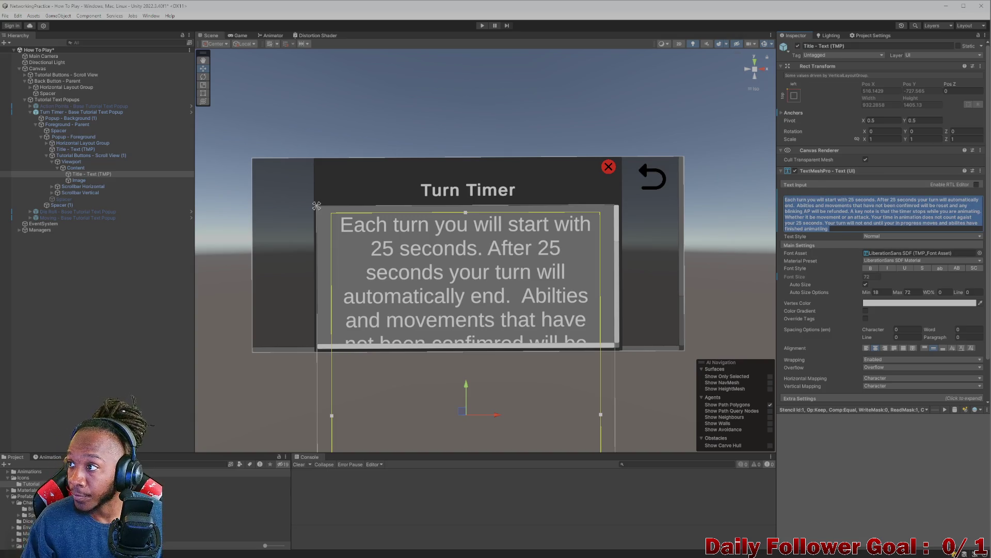
key(alt+Tab)
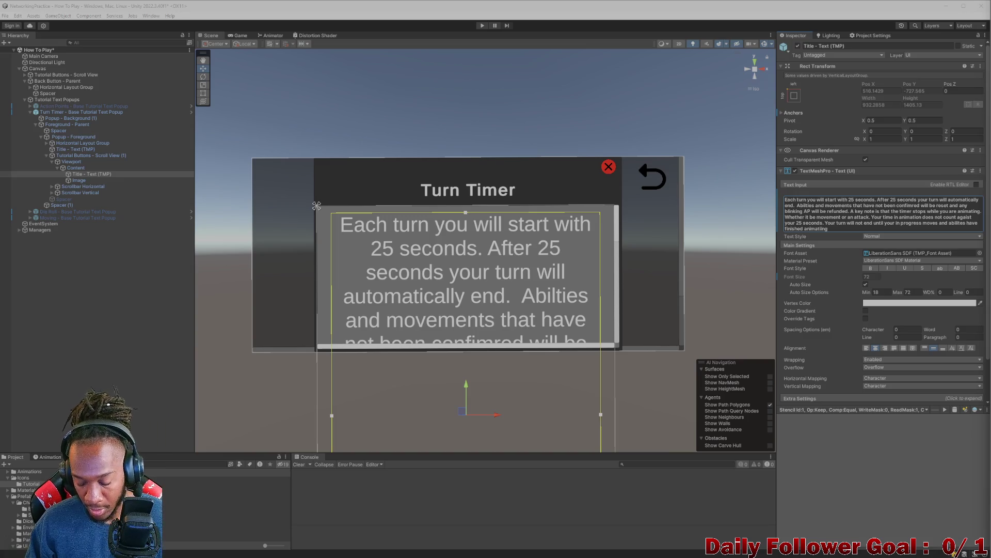
Step: Replace the Turn Timer body with the pasted paragraph starting 'Each turn lasts 25 seconds.'
click(842, 223)
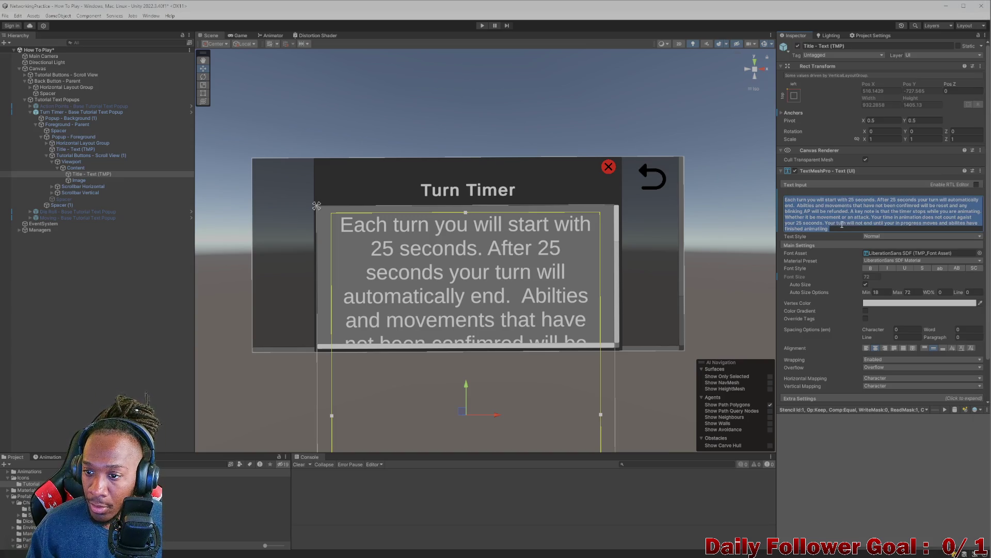
scroll(844, 217, down, 2)
click(845, 205)
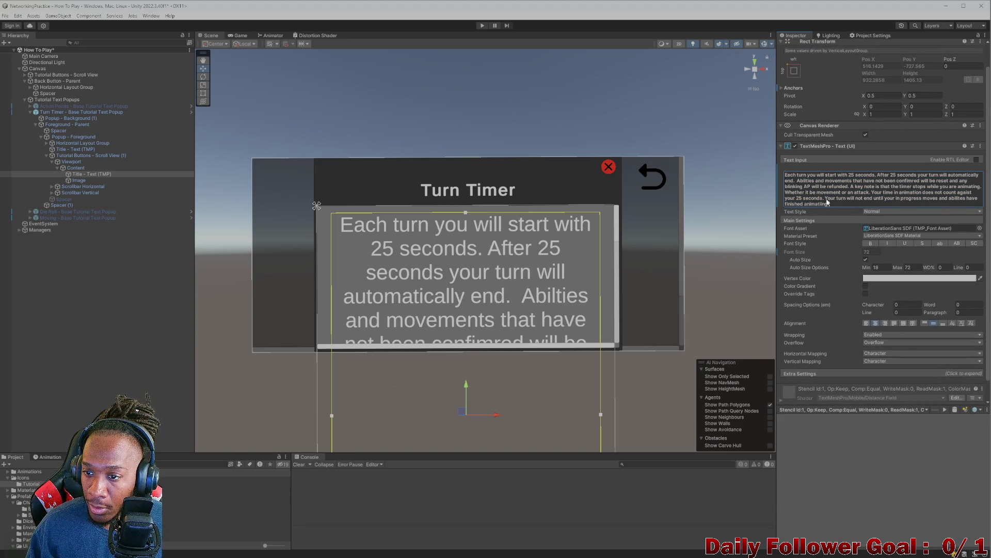
key(ctrl+a)
key(ctrl+v)
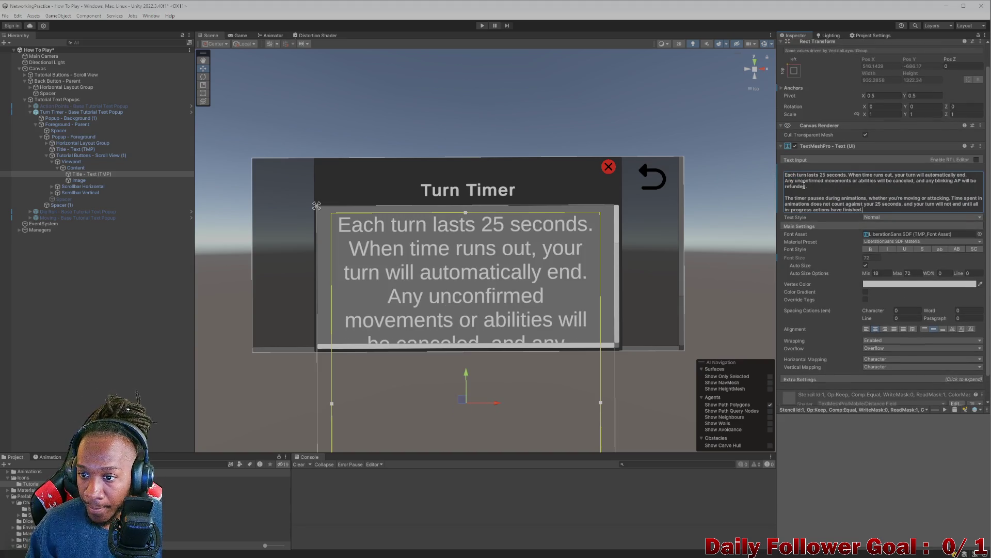
Step: Join the paragraphs after 'refunded.' and insert 'confirmed and' before 'in-progress'
click(794, 192)
key(BackSpace)
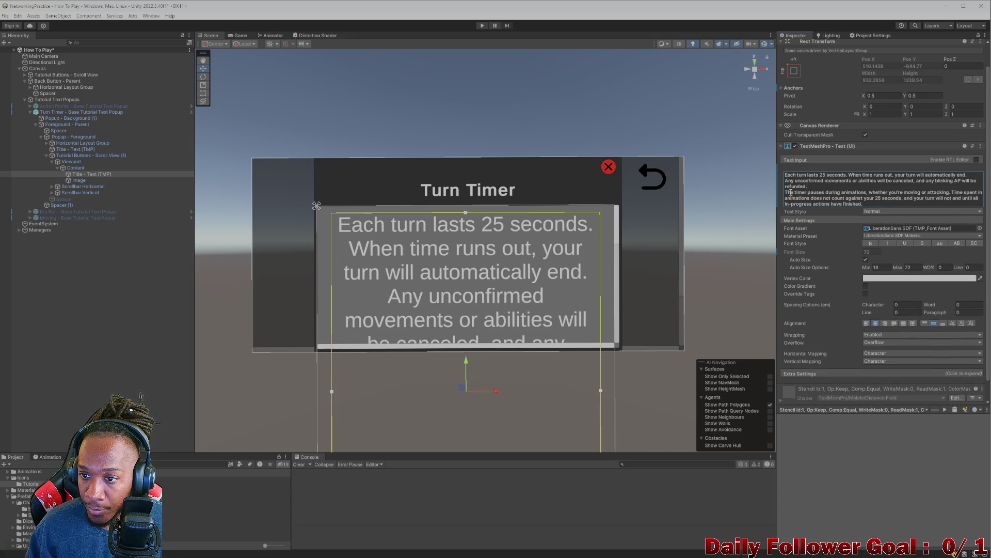
key(Delete)
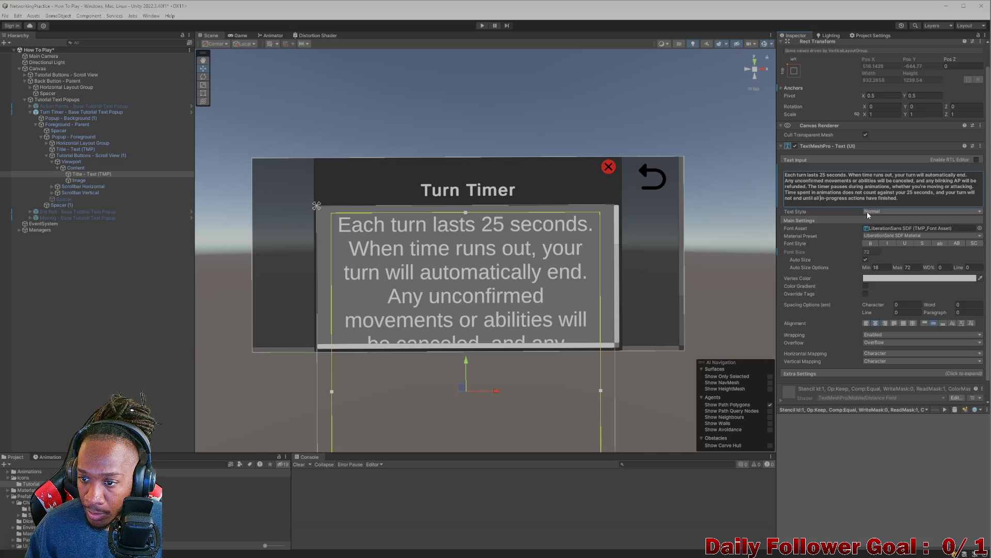
text(conf)
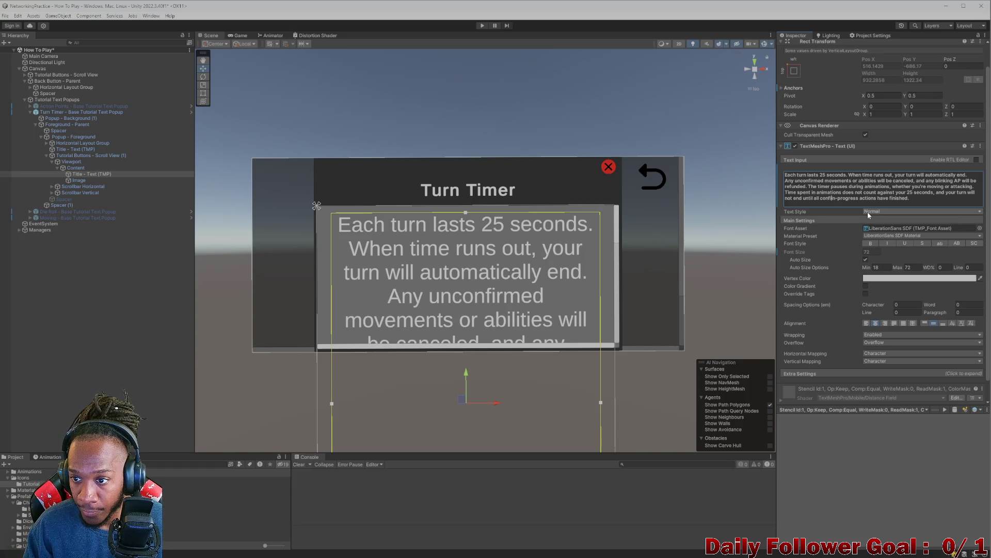
text(irmed and)
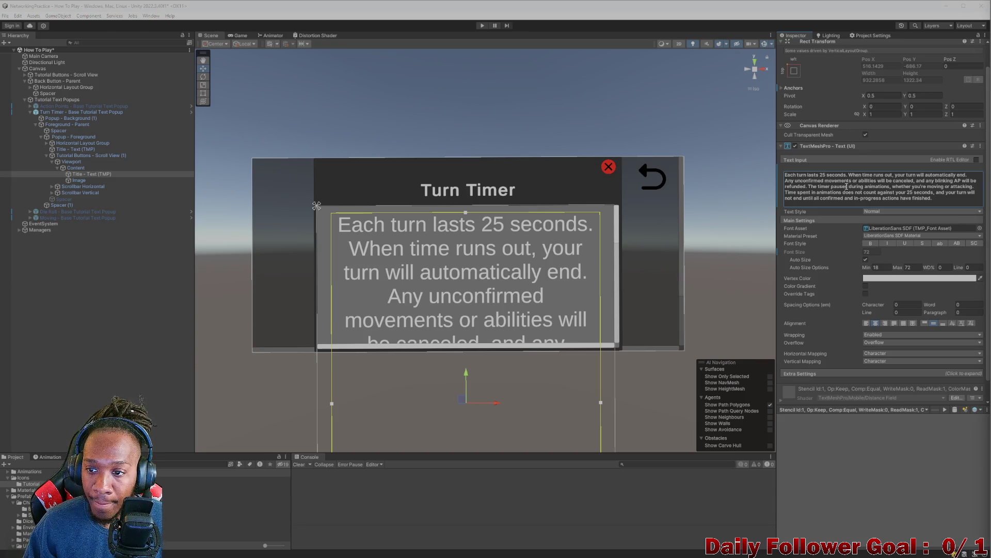
click(175, 241)
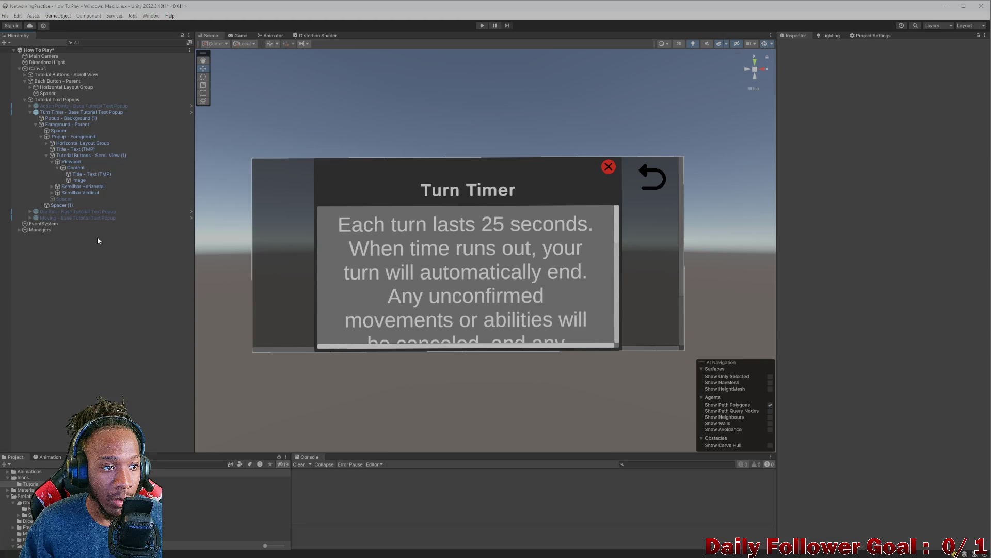
click(30, 112)
click(41, 112)
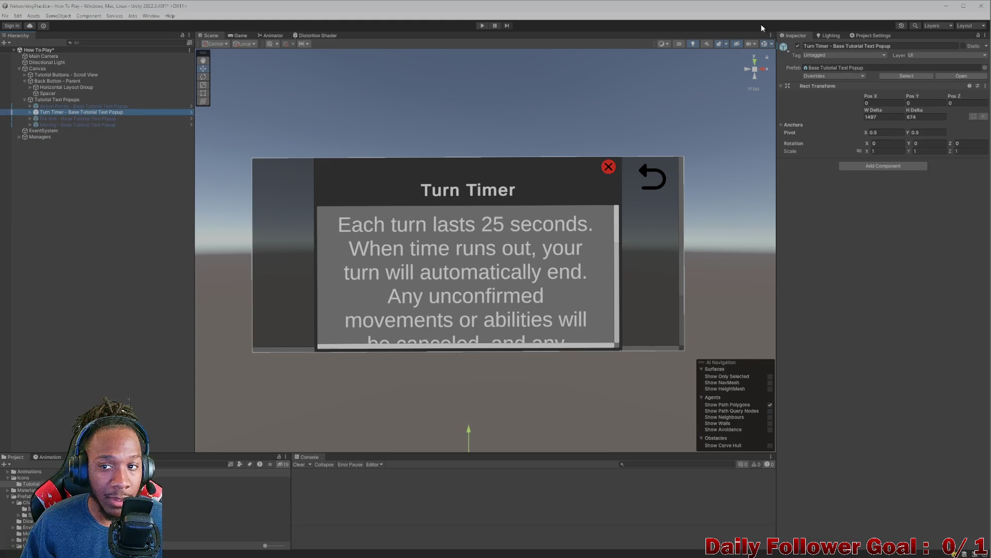
click(798, 45)
click(483, 26)
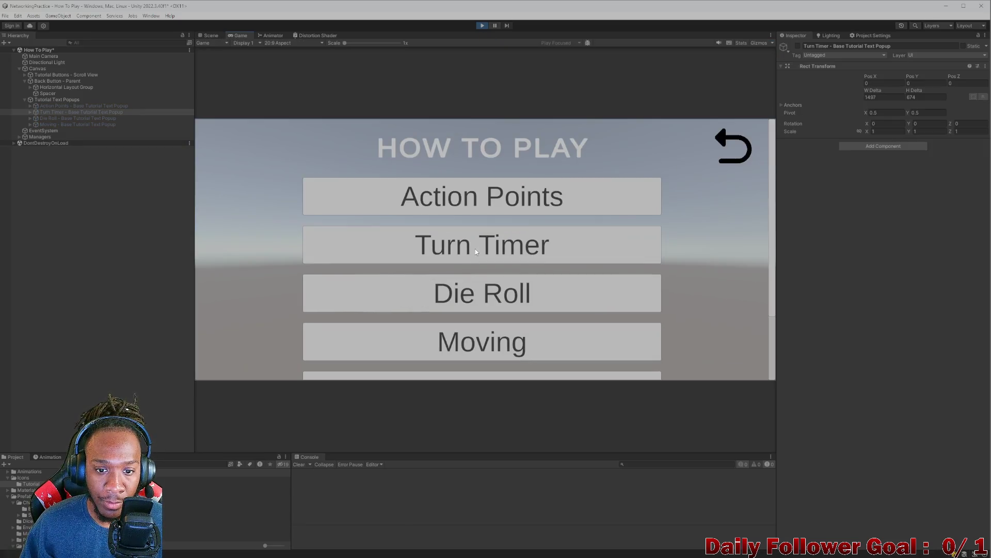
click(475, 249)
scroll(483, 279, down, 3)
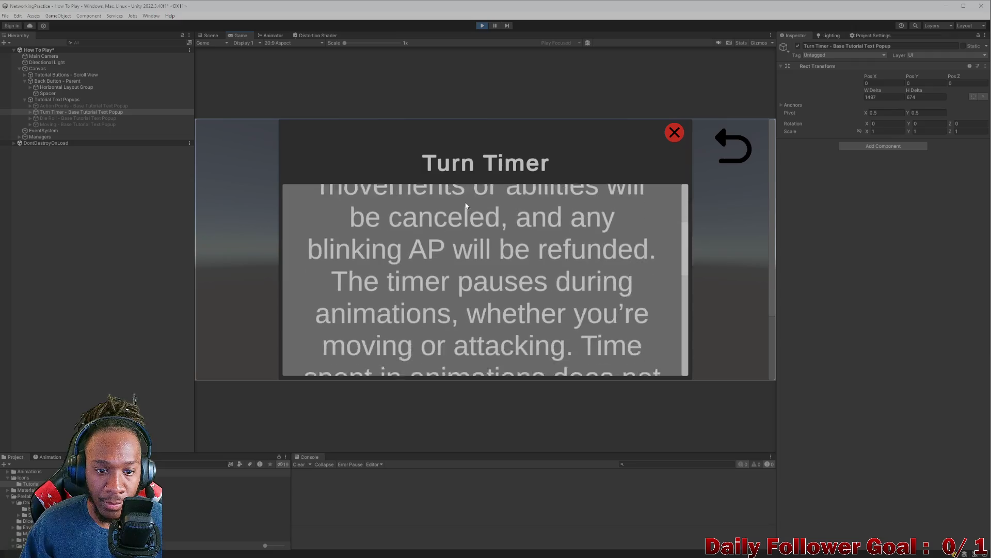
scroll(483, 279, up, 3)
click(486, 26)
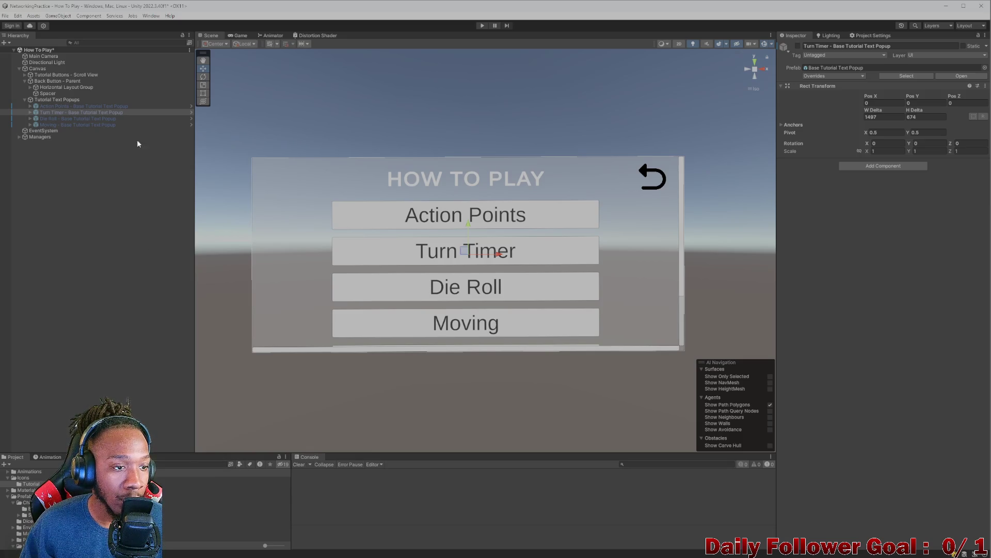
Step: Left-align the body text in the Base Tutorial Text Popup prefab, then return to the How To Play scene
click(912, 75)
double_click(217, 479)
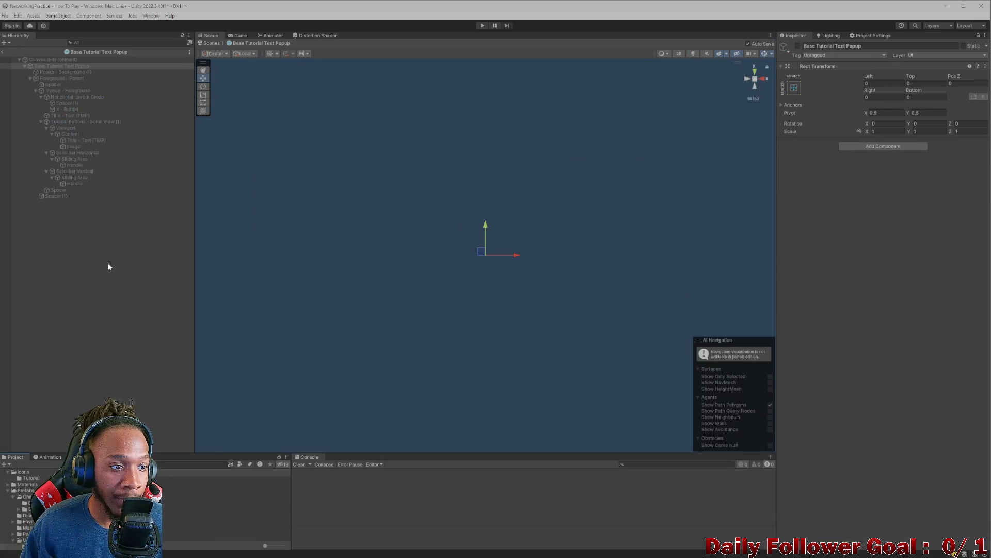
click(64, 116)
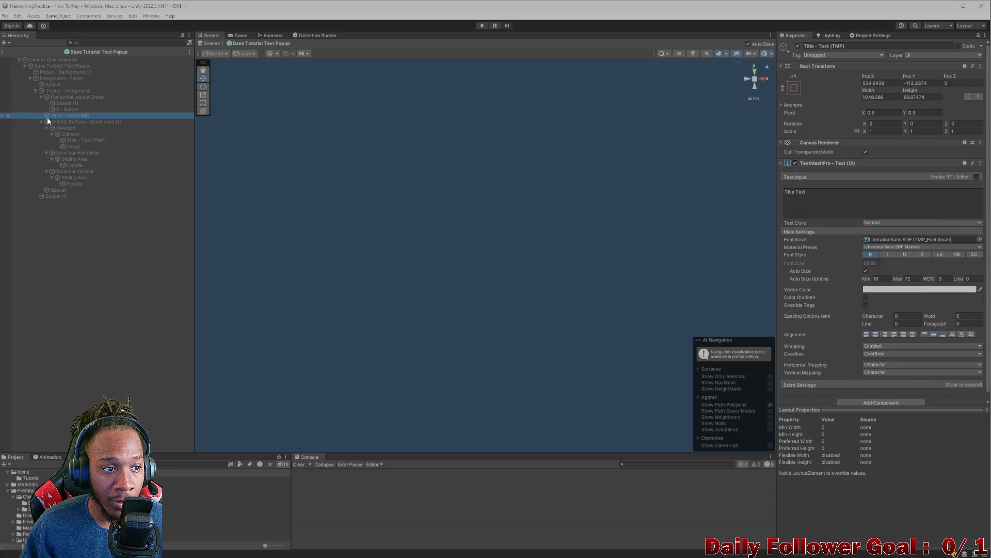
click(52, 122)
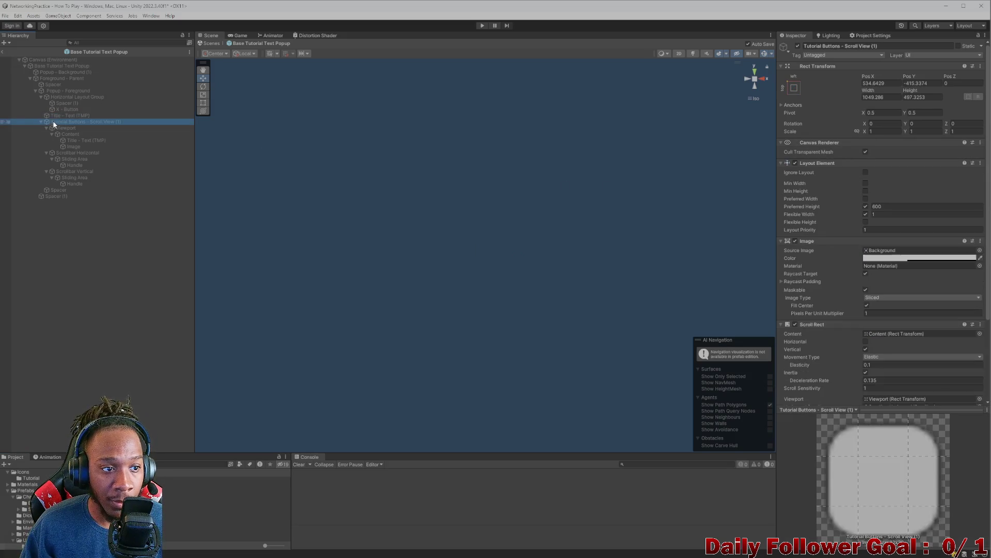
click(76, 141)
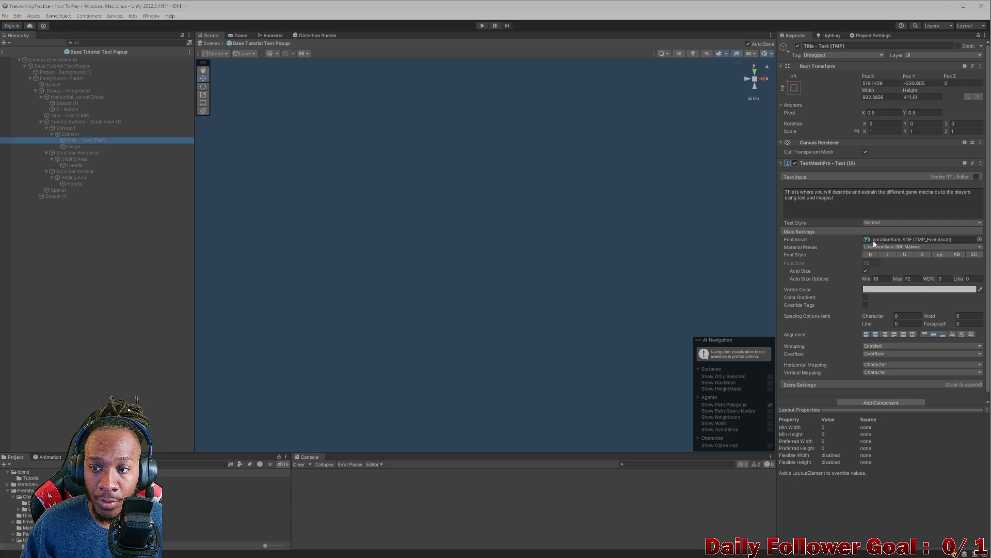
click(866, 327)
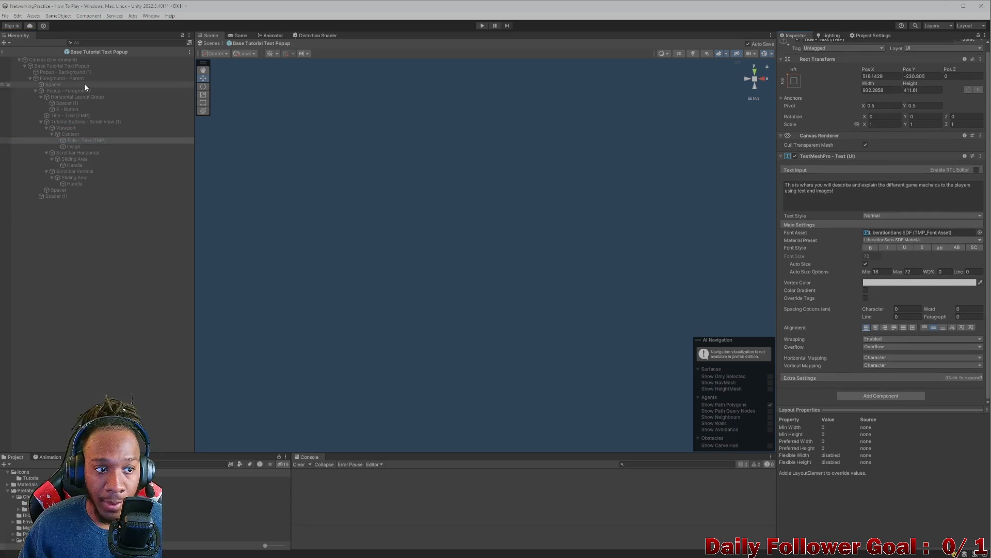
click(78, 147)
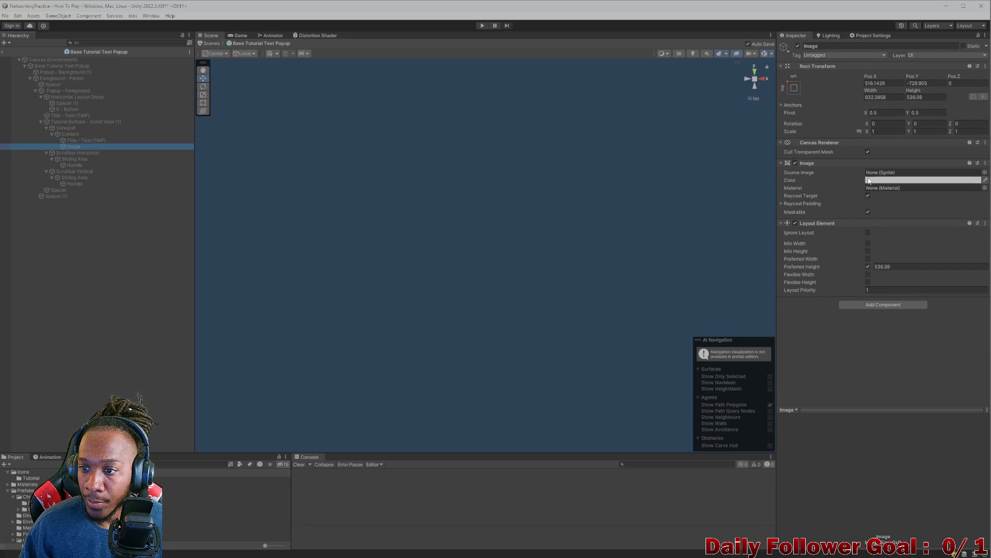
click(2, 52)
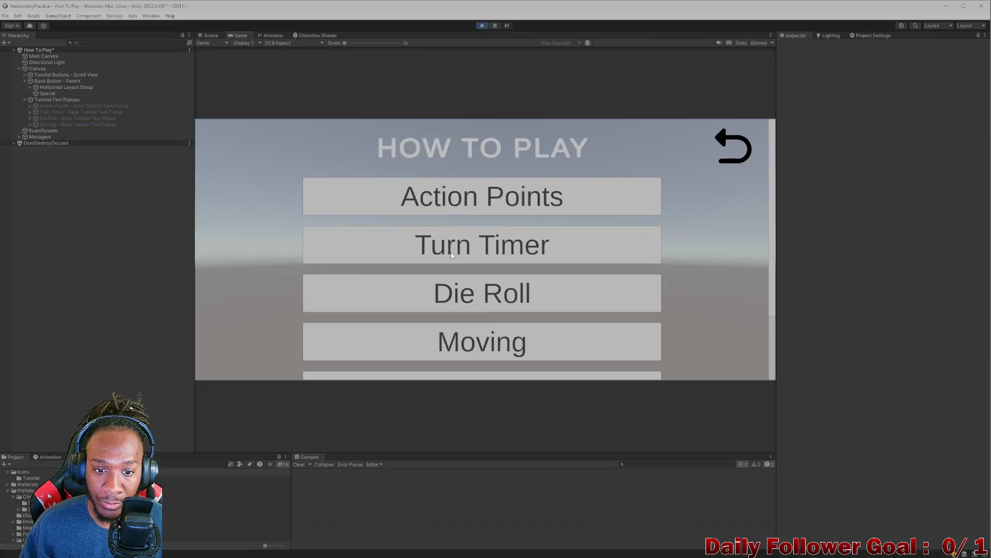
Step: In the running game, open the Turn Timer popup, scroll through its text, then close and reopen it
click(452, 255)
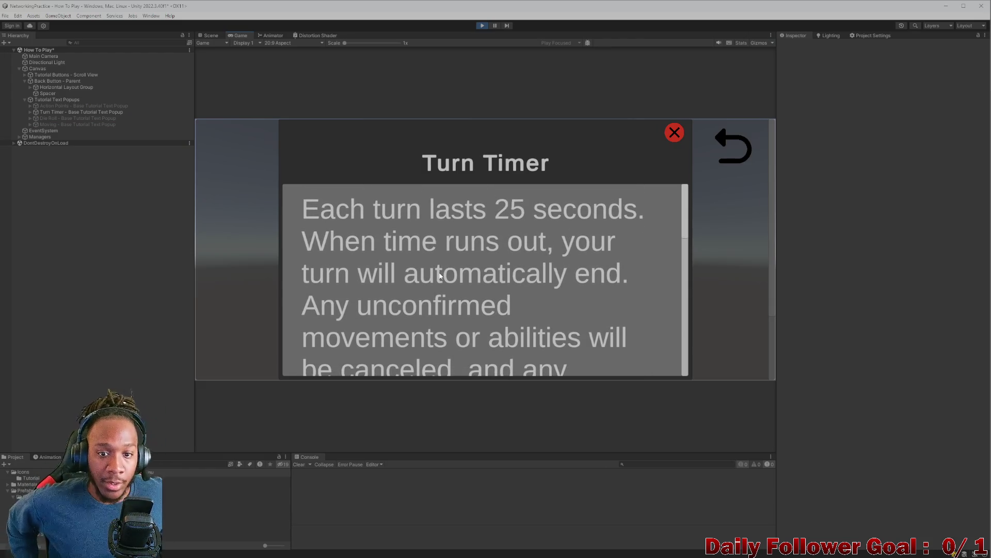
scroll(329, 251, down, 1)
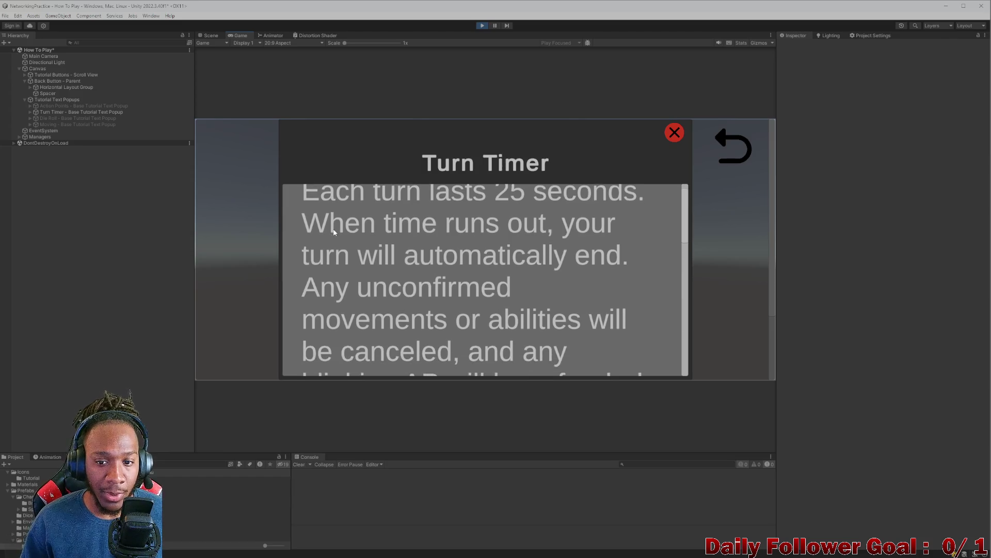
scroll(362, 258, up, 1)
scroll(402, 265, down, 1)
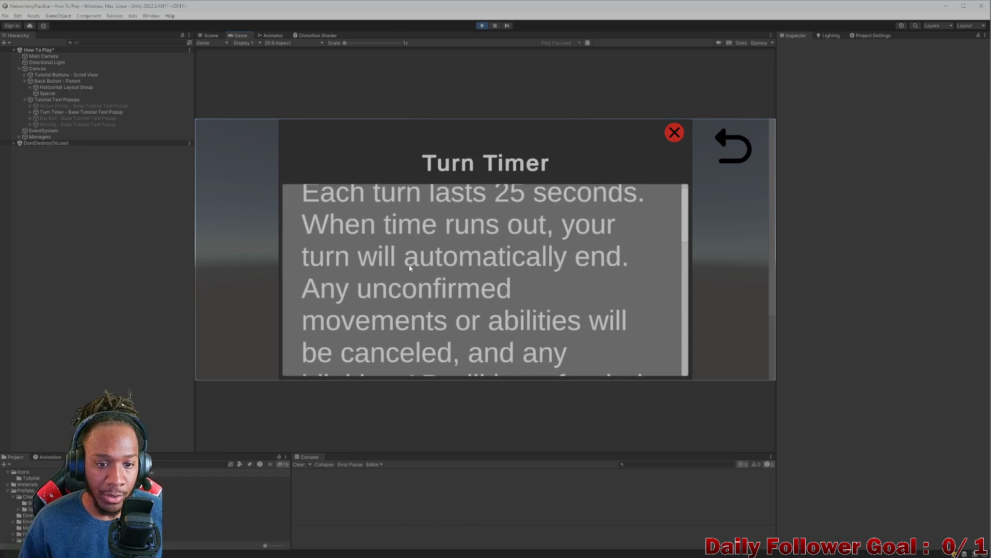
scroll(408, 271, up, 1)
scroll(404, 281, down, 1)
scroll(402, 273, down, 1)
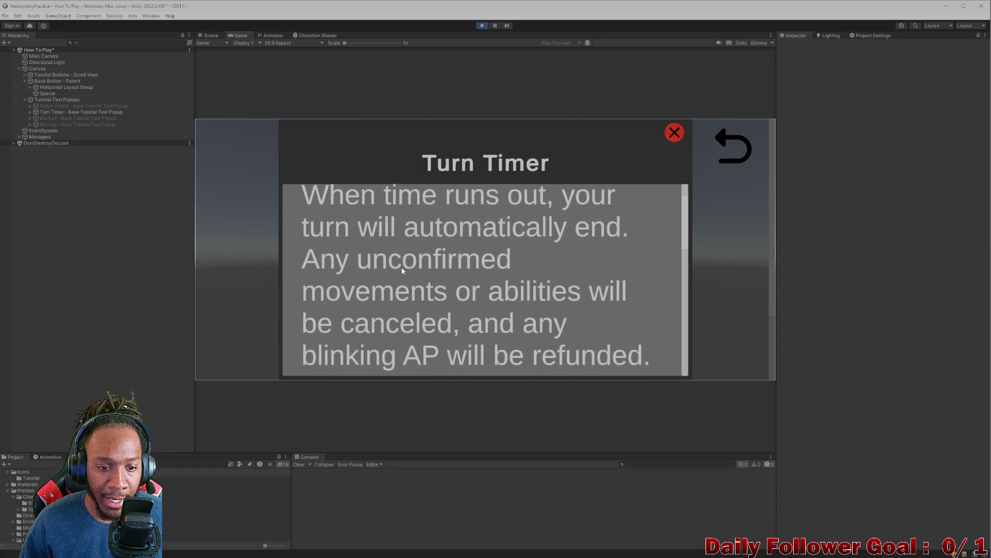
scroll(407, 299, down, 1)
scroll(424, 302, up, 1)
scroll(428, 302, down, 2)
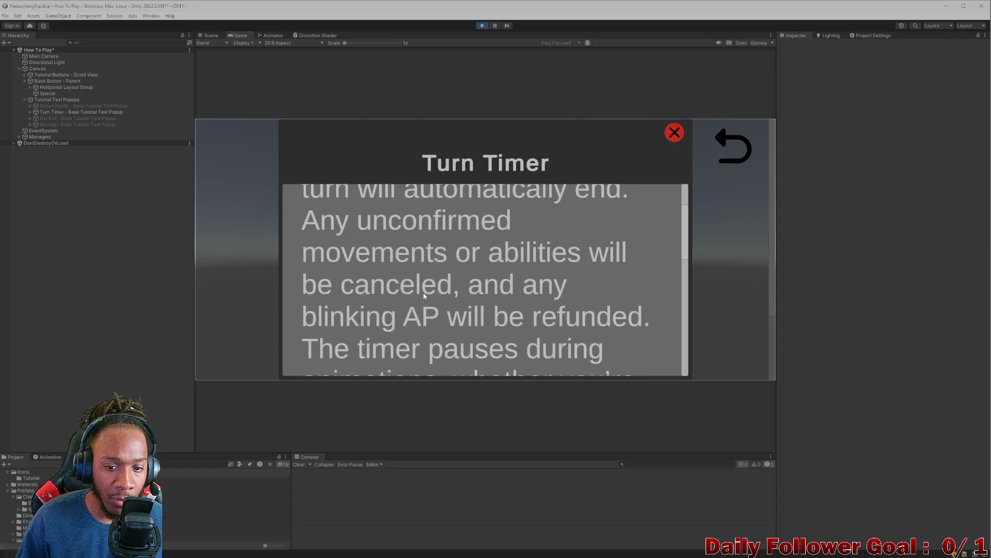
scroll(435, 236, down, 1)
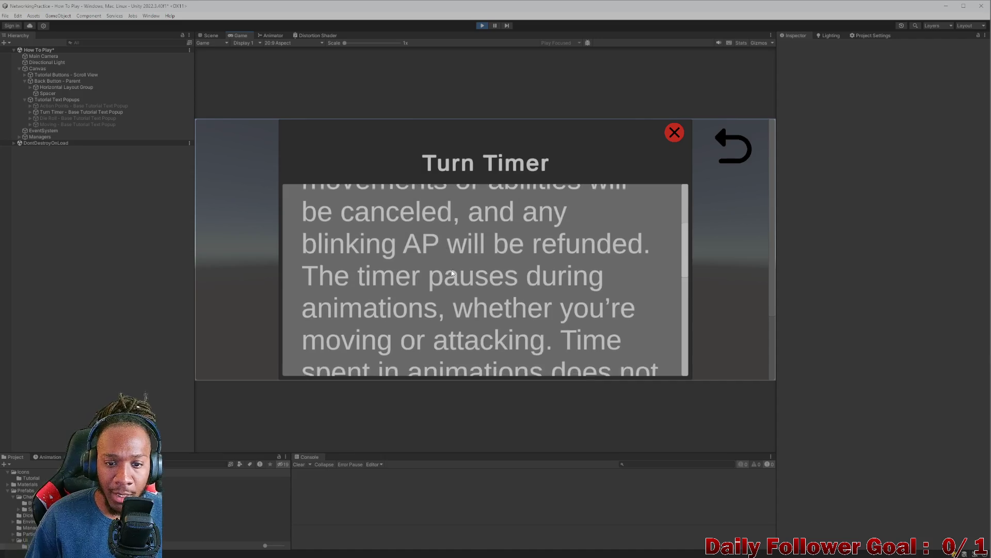
scroll(485, 245, down, 1)
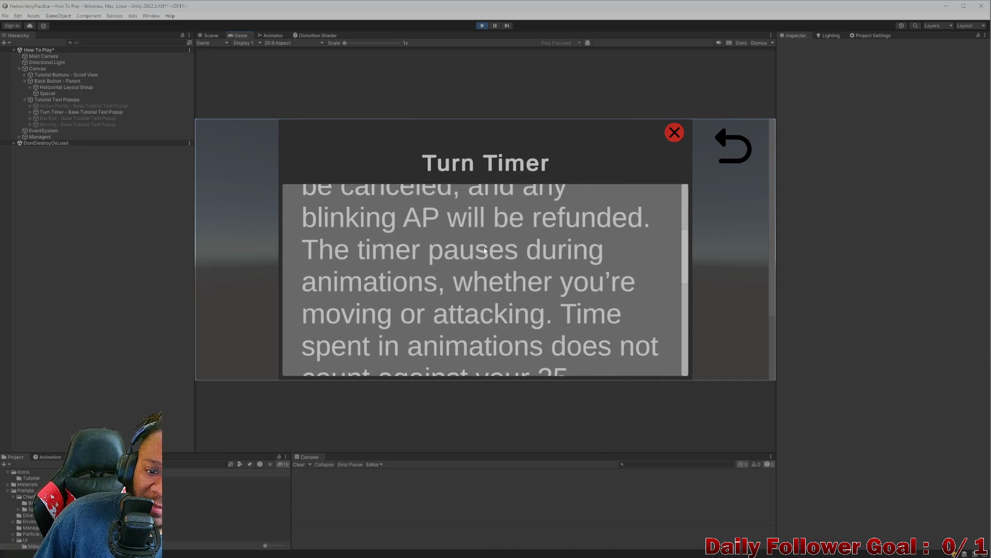
scroll(357, 270, down, 1)
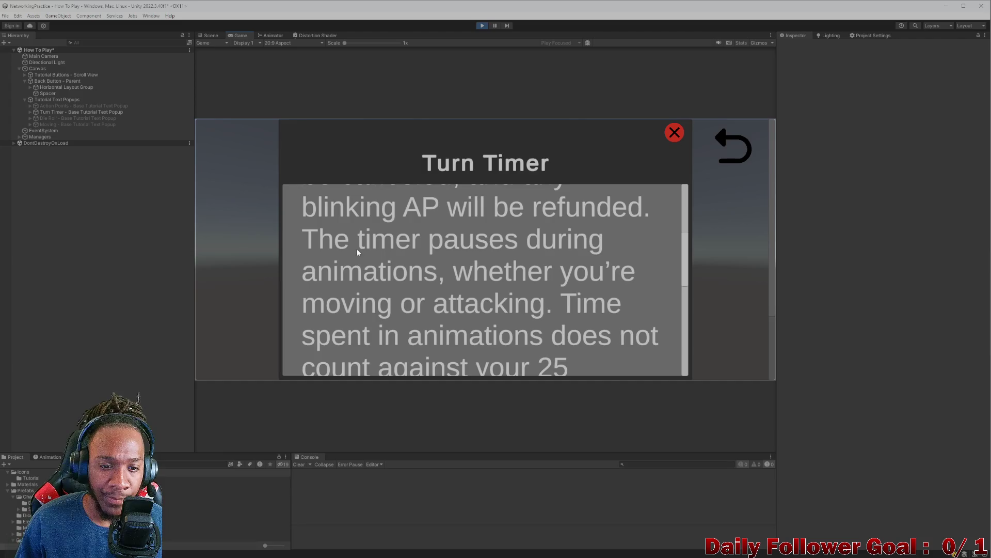
scroll(455, 250, down, 1)
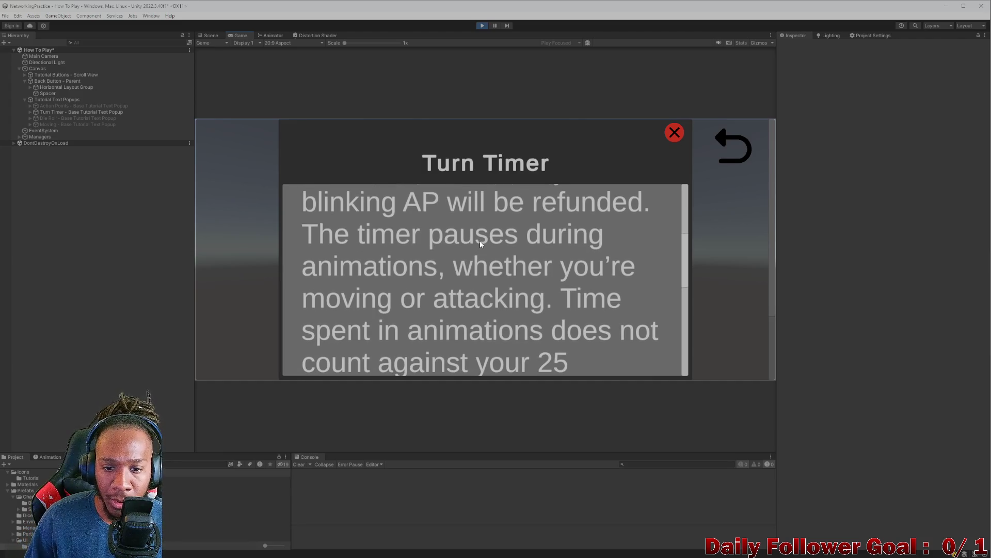
scroll(480, 240, down, 1)
scroll(490, 257, down, 3)
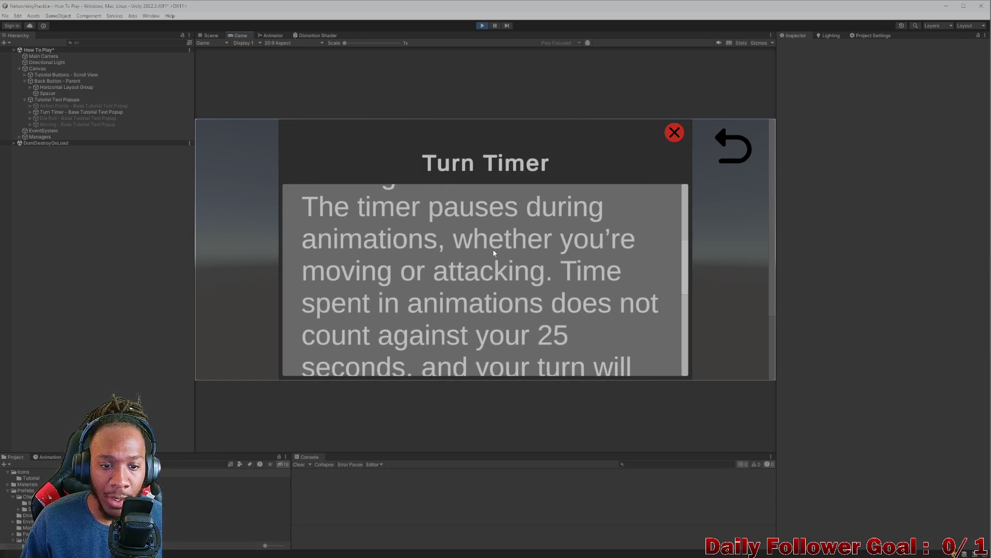
scroll(547, 274, down, 2)
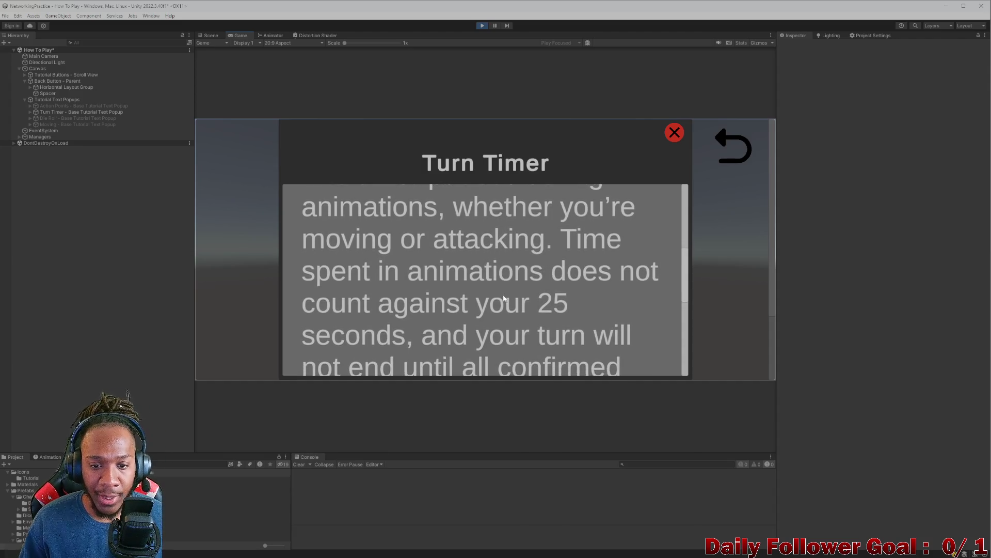
scroll(506, 268, down, 6)
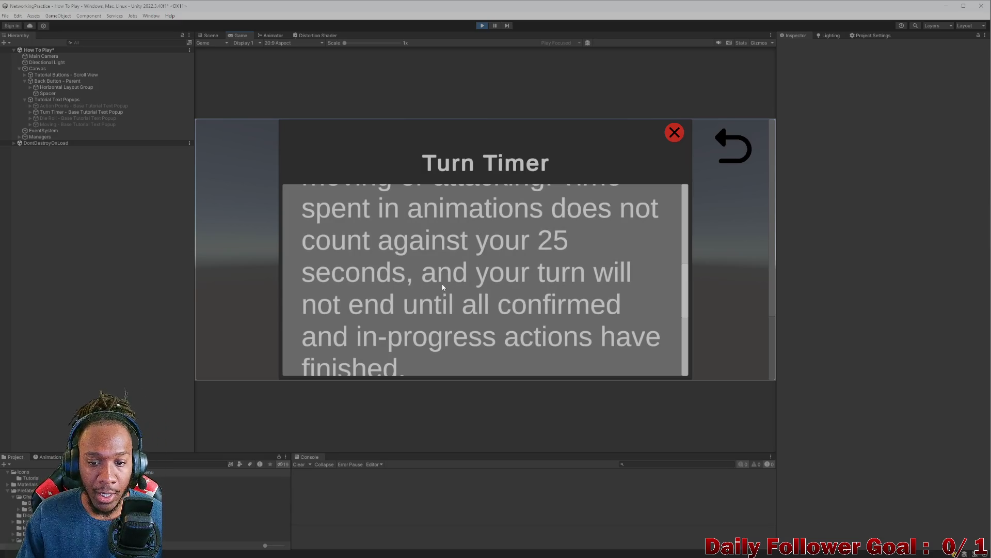
scroll(443, 288, down, 2)
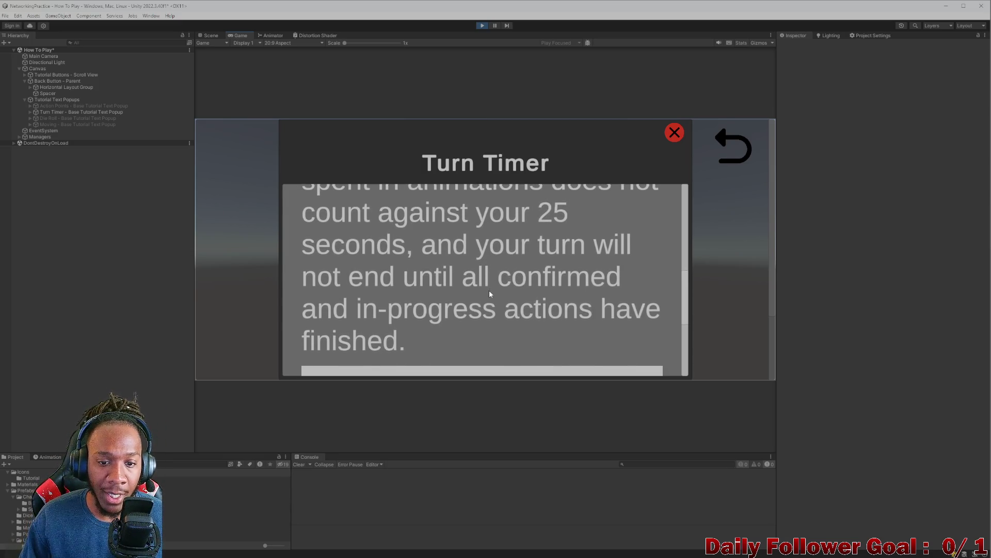
scroll(490, 293, down, 2)
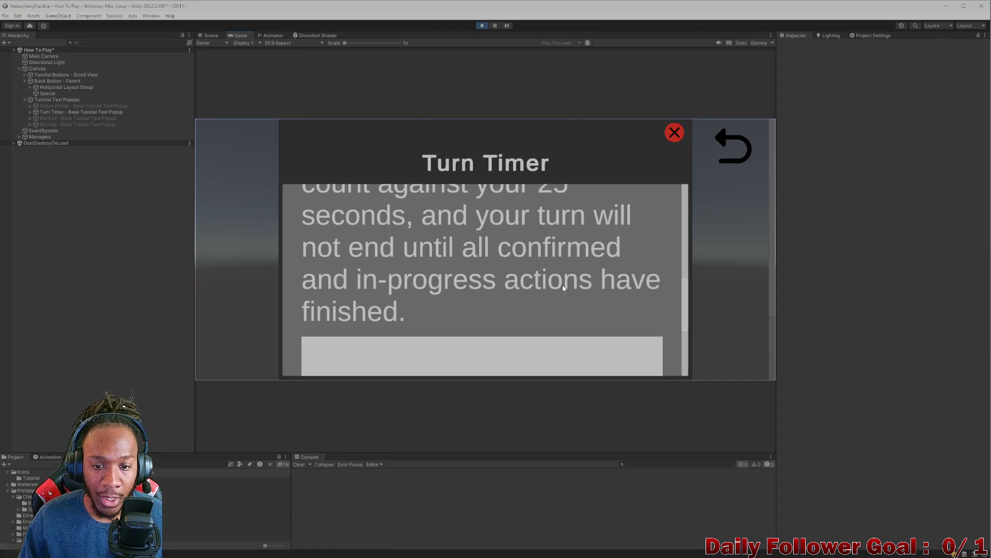
click(680, 137)
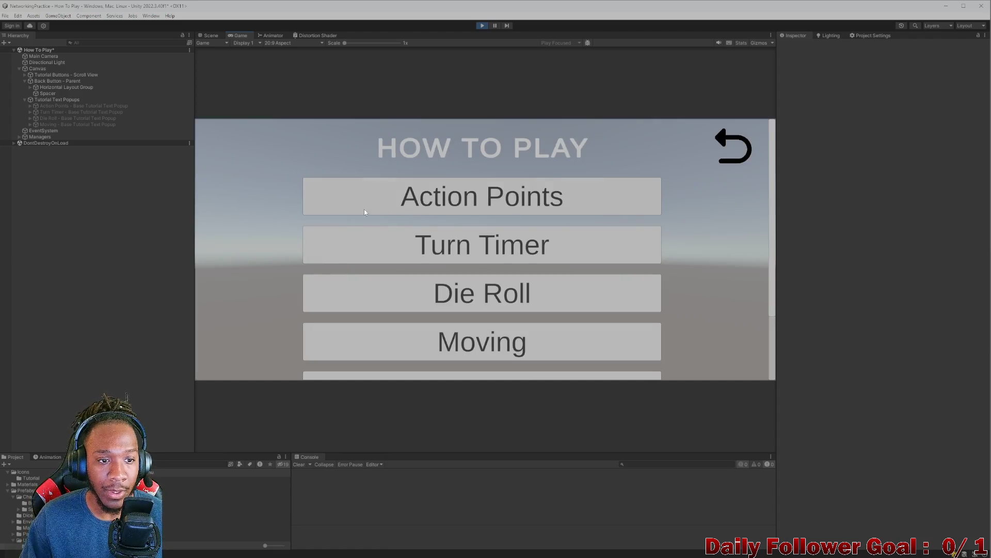
click(436, 253)
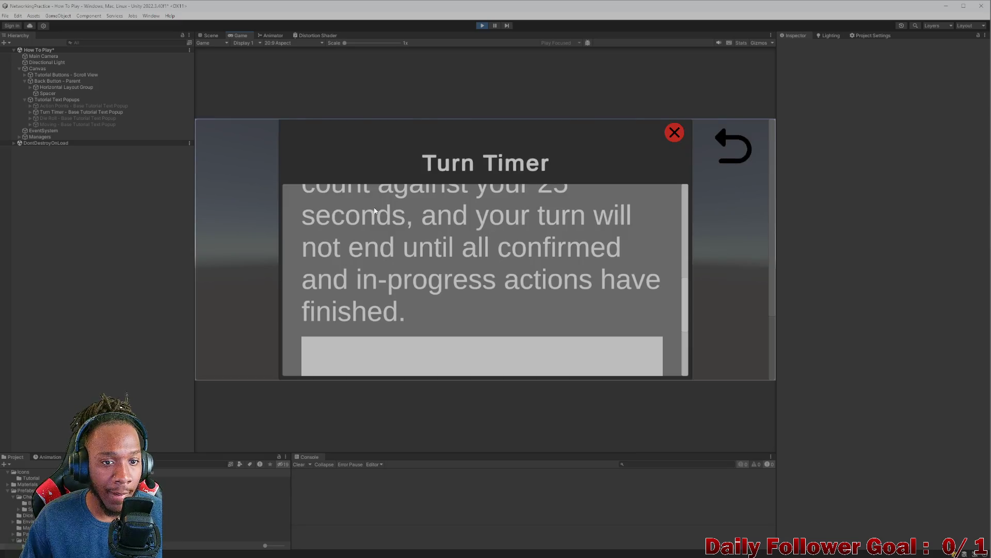
Step: Stop play mode and change 'confirmed and in-progress' to 'confirmed, in-progress' in the Turn Timer text
click(482, 26)
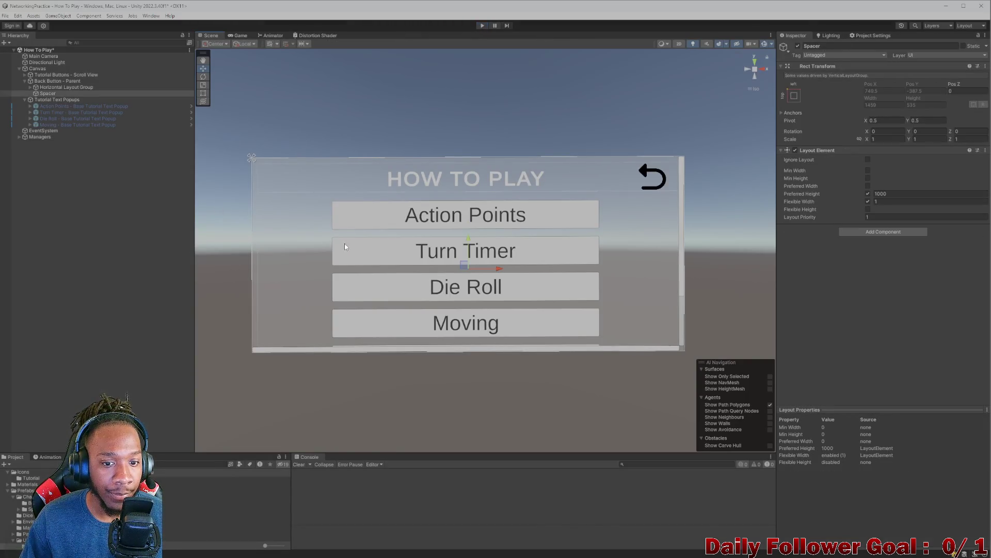
click(389, 248)
click(45, 207)
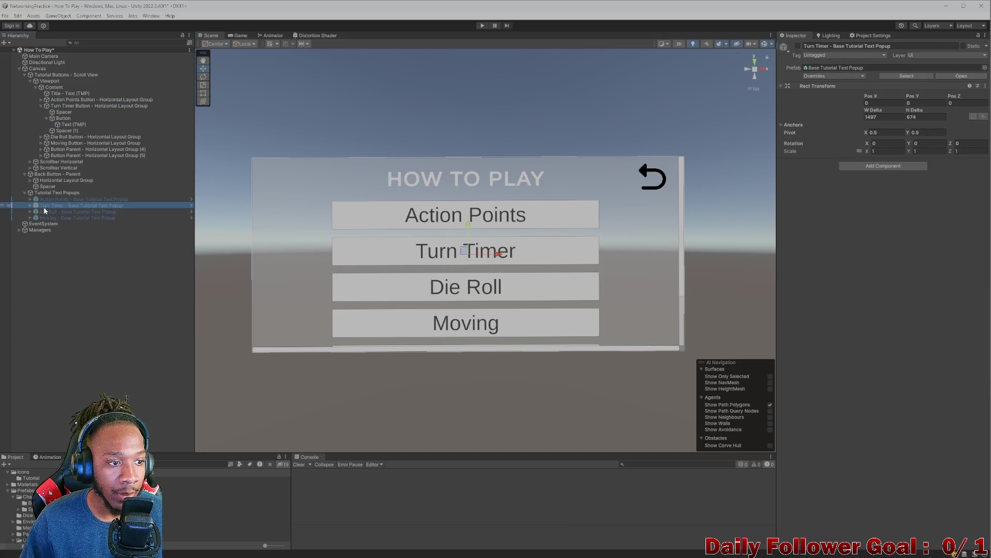
click(29, 205)
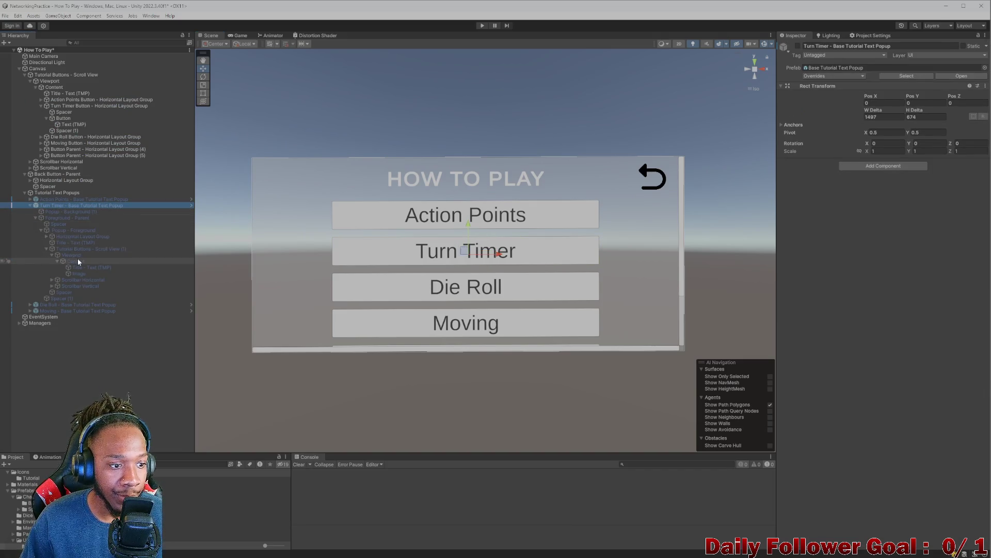
click(88, 268)
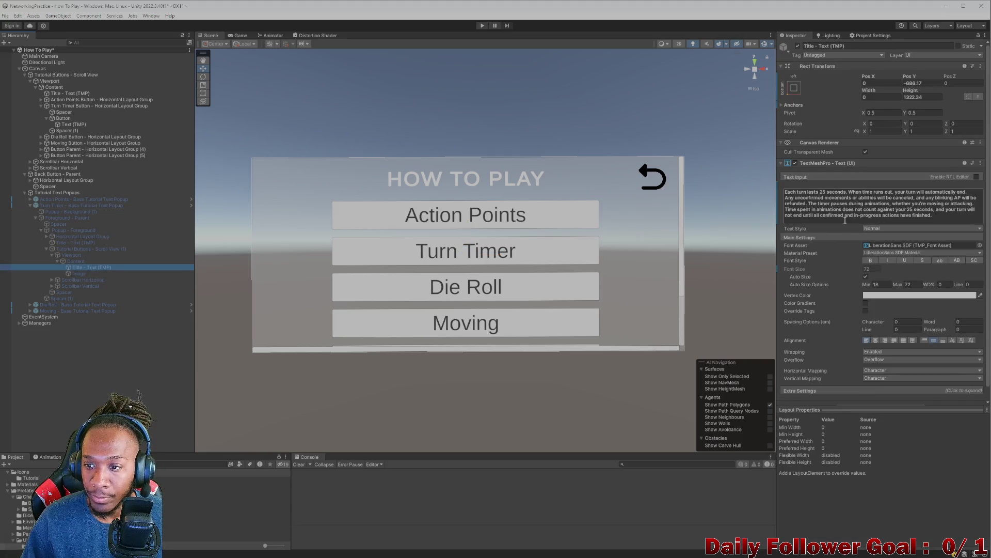
click(855, 218)
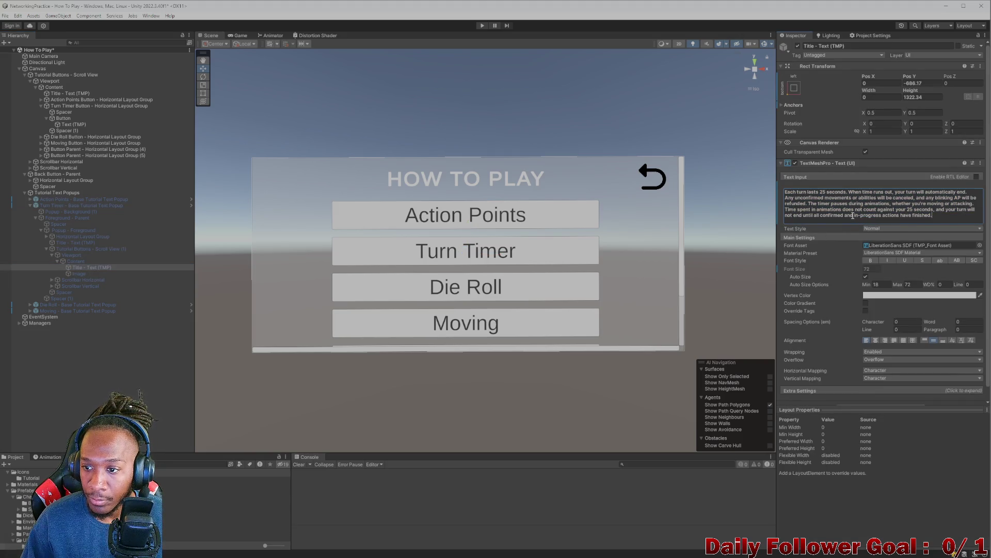
key(BackSpace)
key(BackSpace)
key(BackSpace)
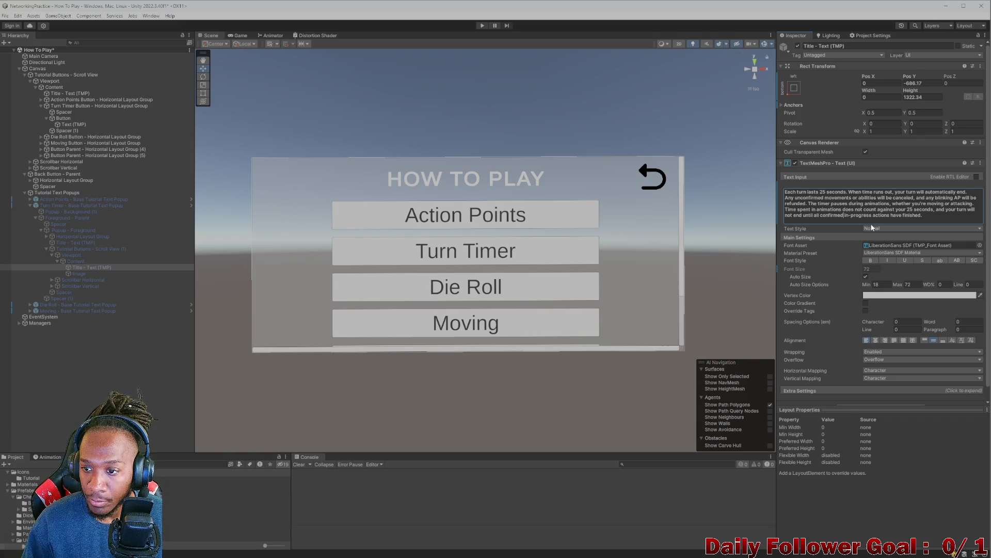